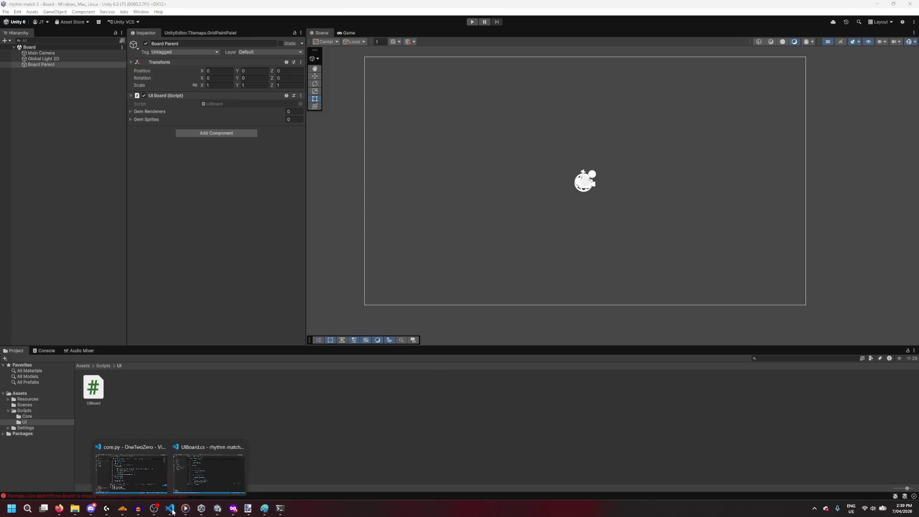
Step: In UIBoard.cs, make Update() call UpdateBoard();
click(216, 475)
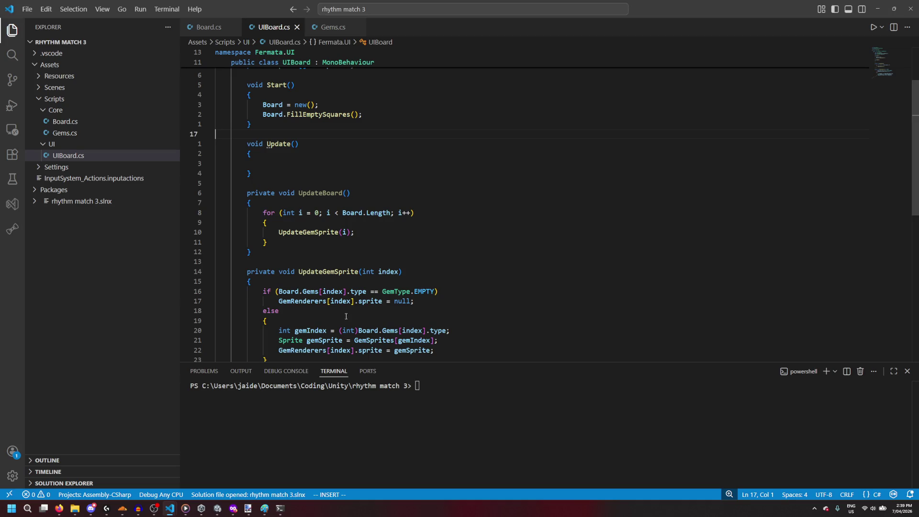
mouse_move(169, 508)
click(122, 469)
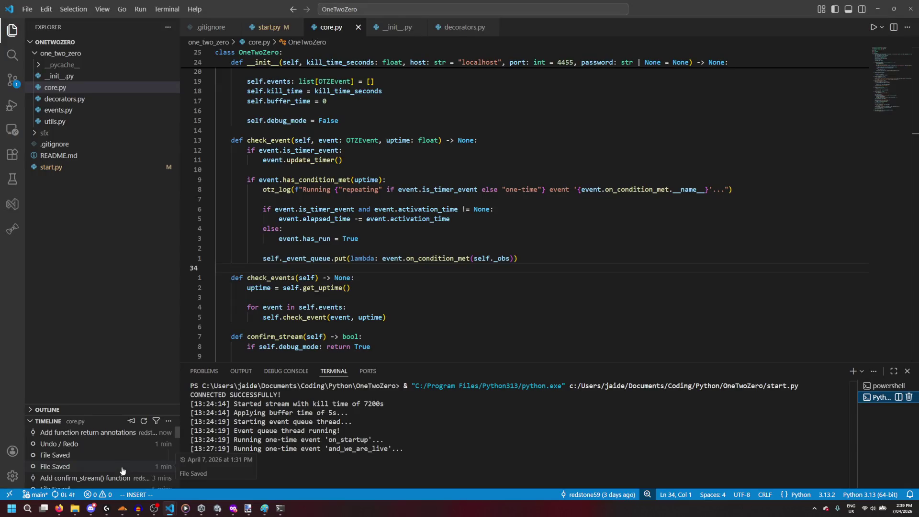
click(878, 8)
click(268, 242)
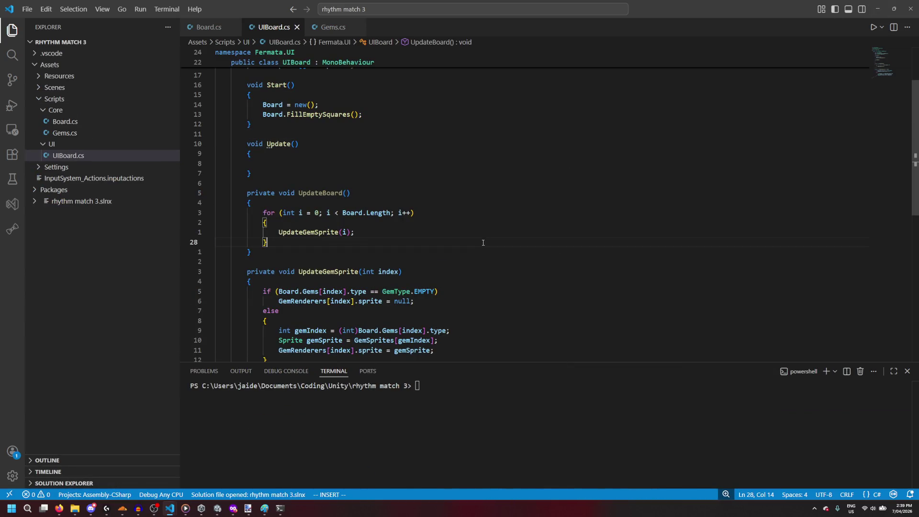
click(327, 164)
text(UpdateBoard())
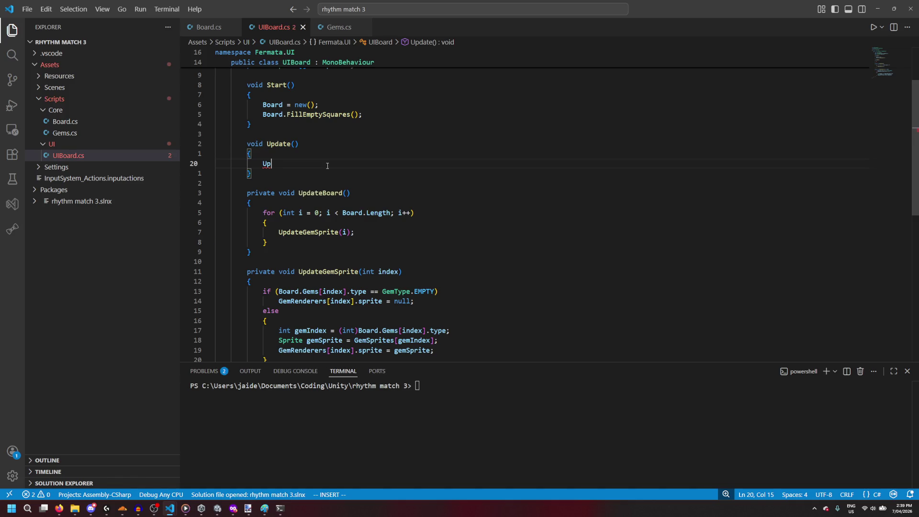
text(;)
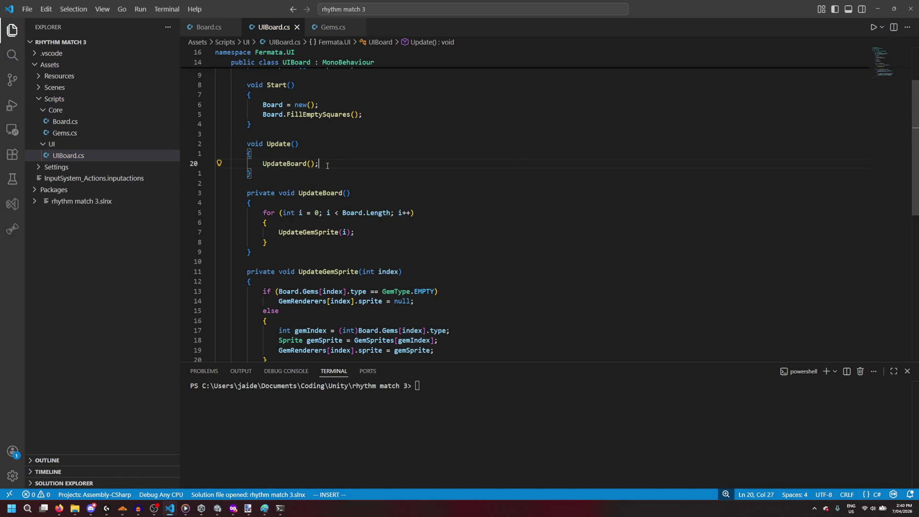
Step: Add an empty private void GenerateTiles() method above UpdateBoard, then return to Unity
click(375, 233)
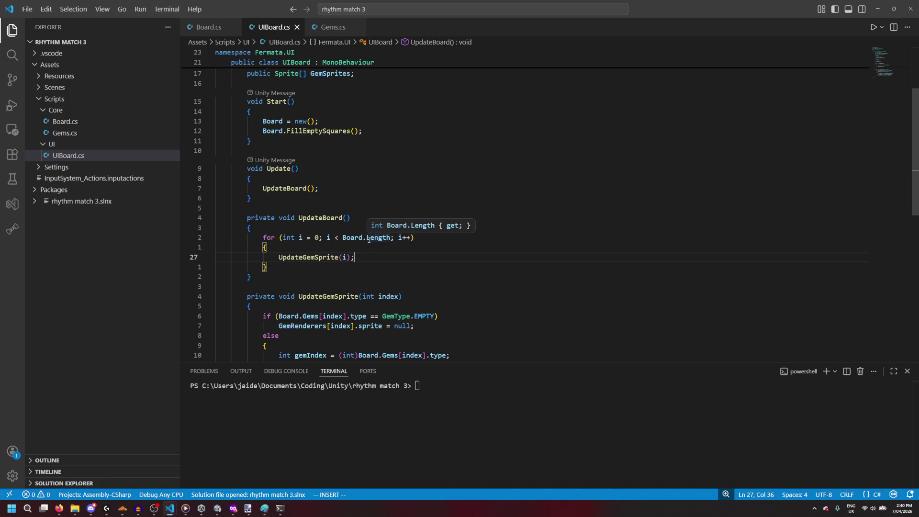
scroll(369, 239, up, 5)
scroll(369, 239, down, 6)
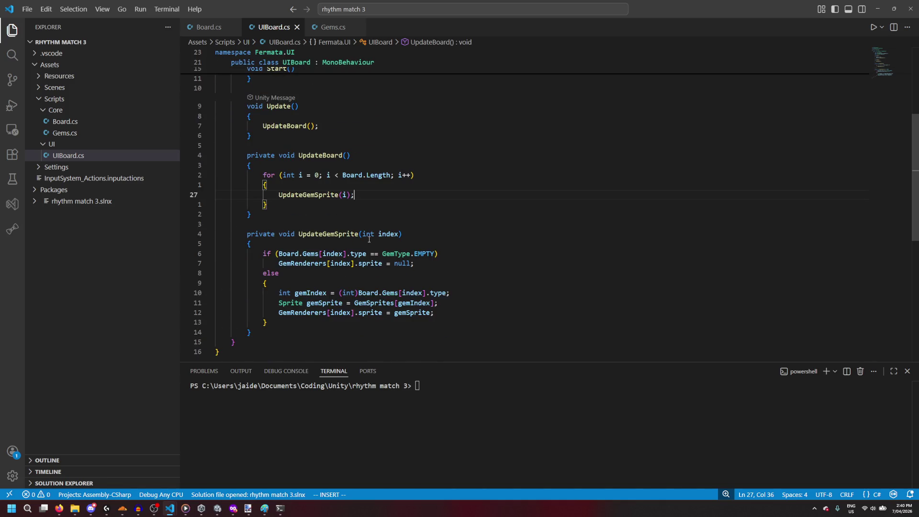
scroll(369, 239, up, 2)
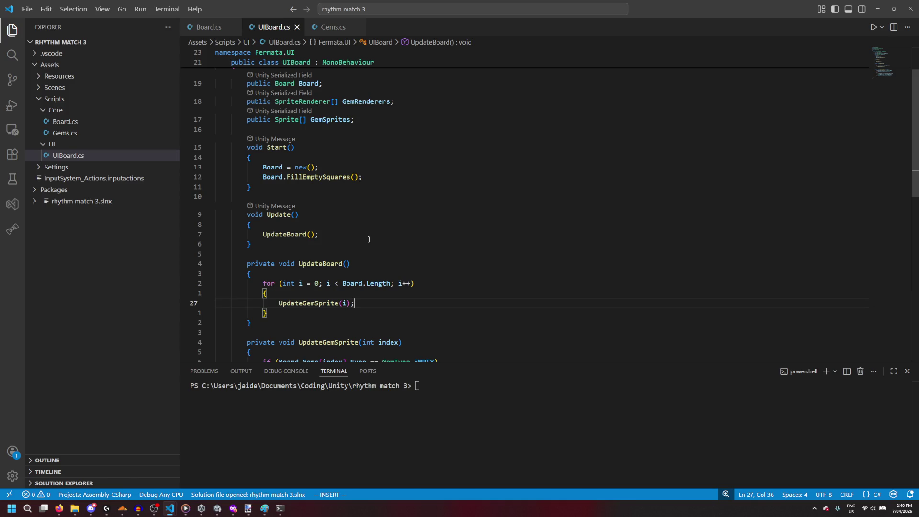
scroll(369, 240, down, 4)
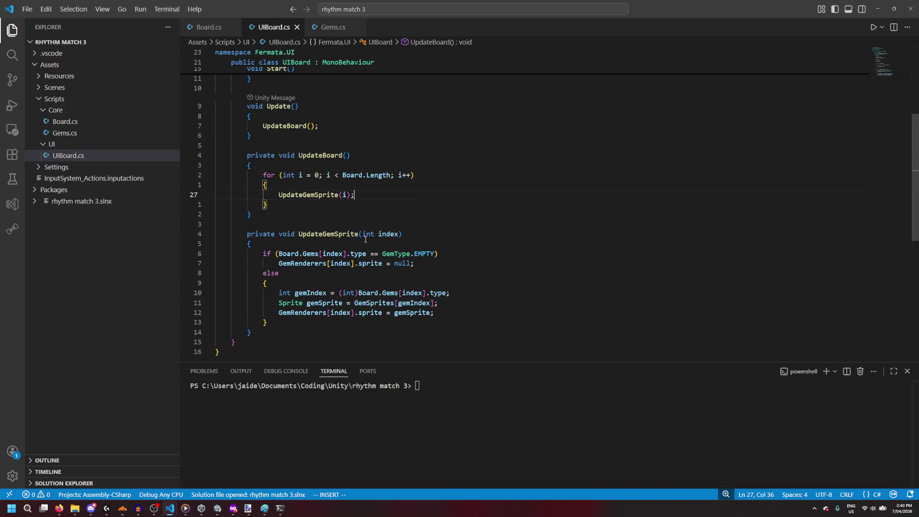
click(282, 148)
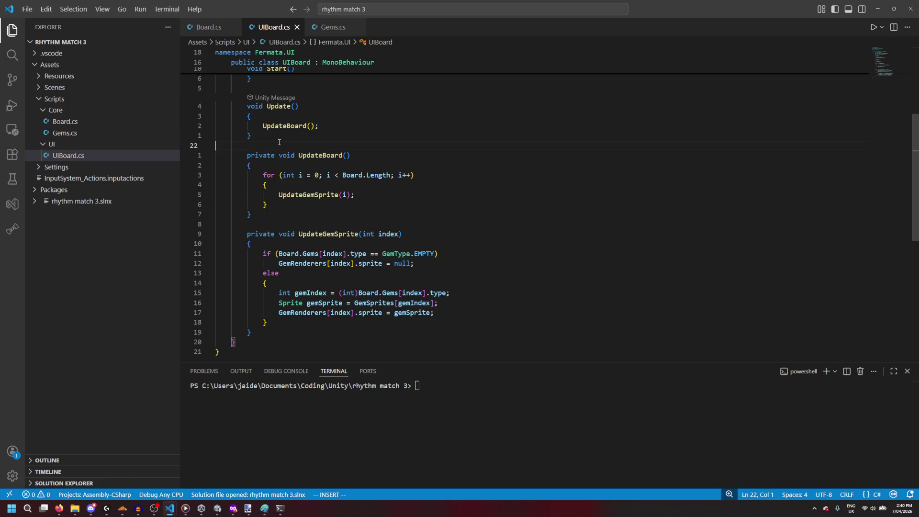
key(Return)
text(private void Generatee)
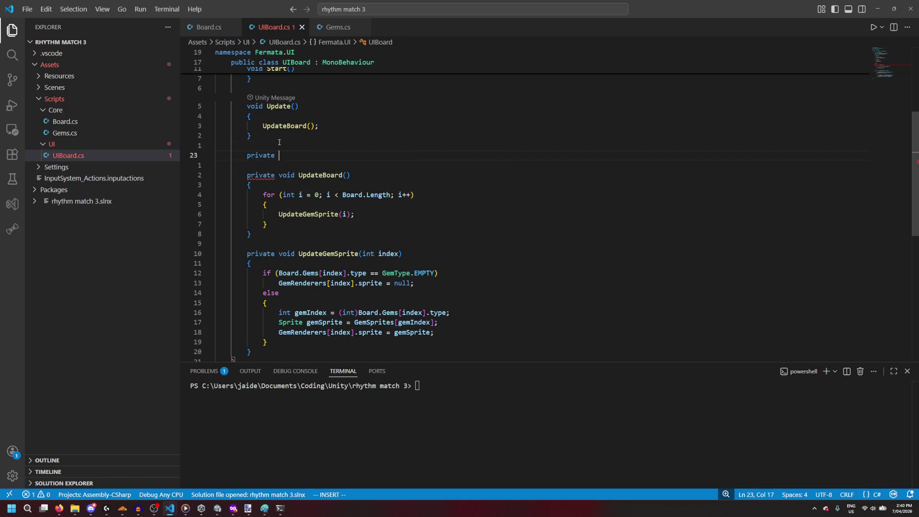
key(BackSpace)
text(Tiles())
key(Return)
text({)
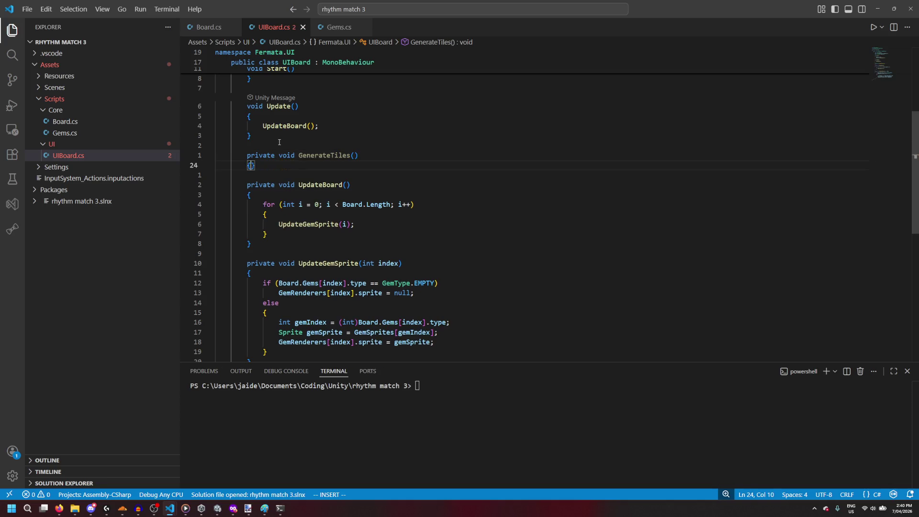
key(Return)
scroll(291, 180, up, 1)
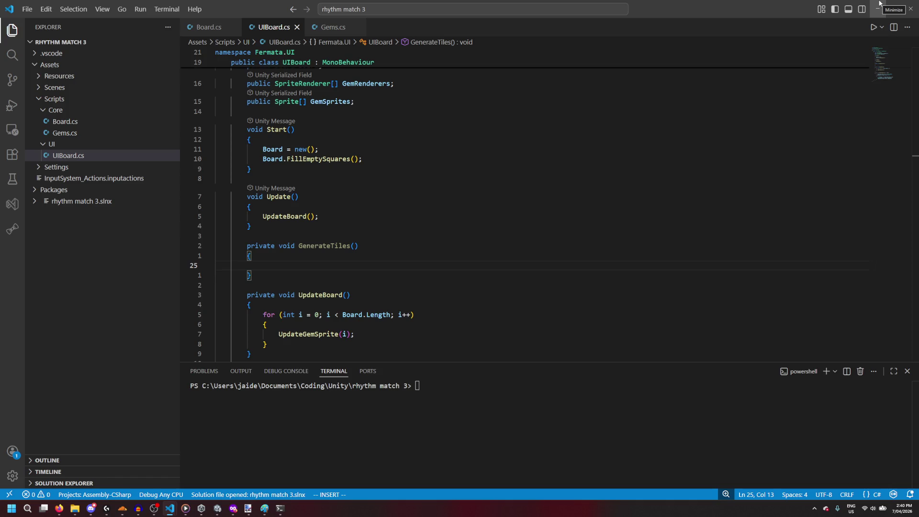
click(879, 3)
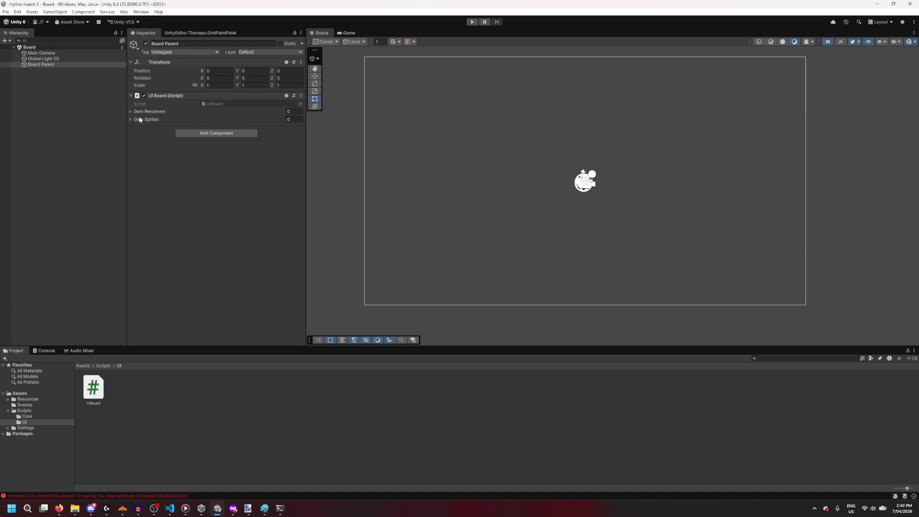
Step: Create a 2D Square sprite under Board Parent and name it Gem 0
right_click(56, 64)
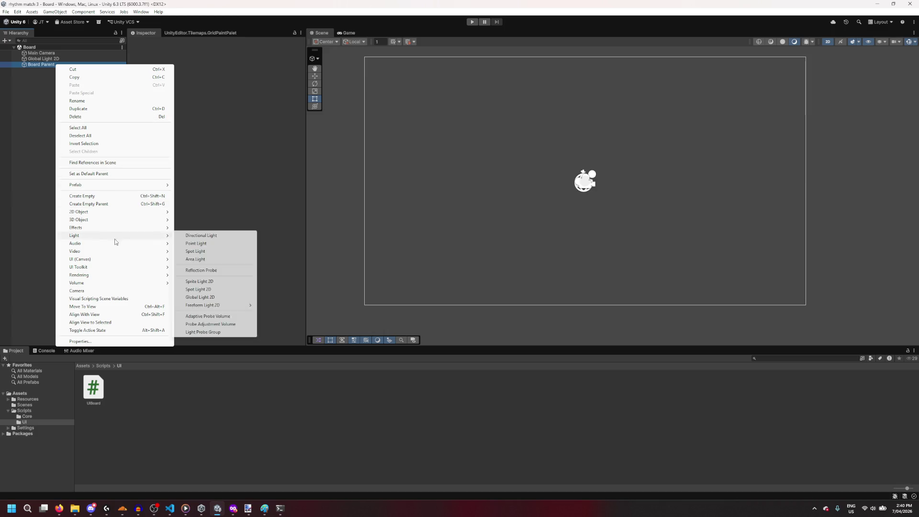
mouse_move(114, 244)
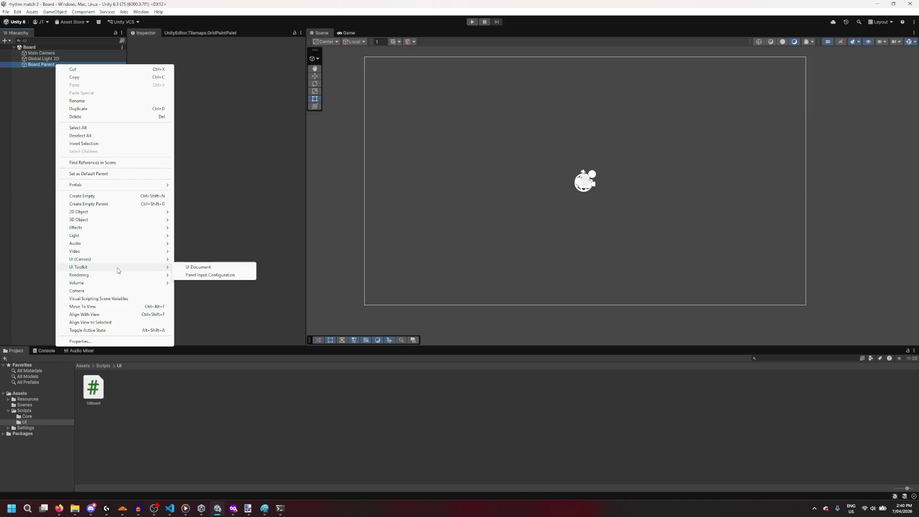
mouse_move(124, 263)
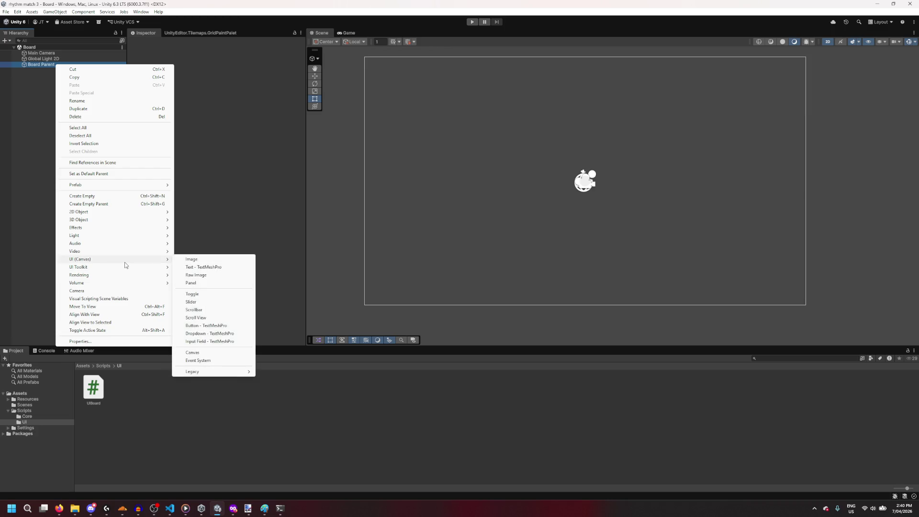
mouse_move(125, 212)
mouse_move(198, 213)
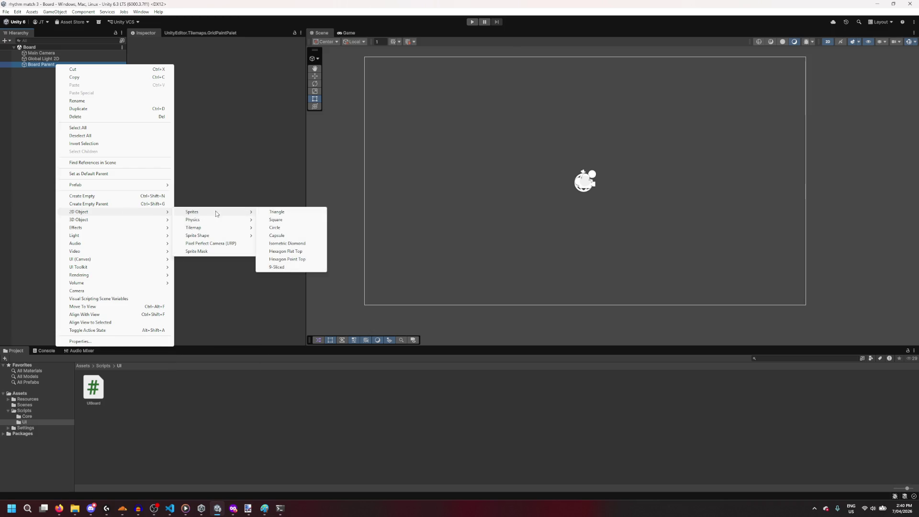
click(282, 219)
text(Gem 0)
key(Return)
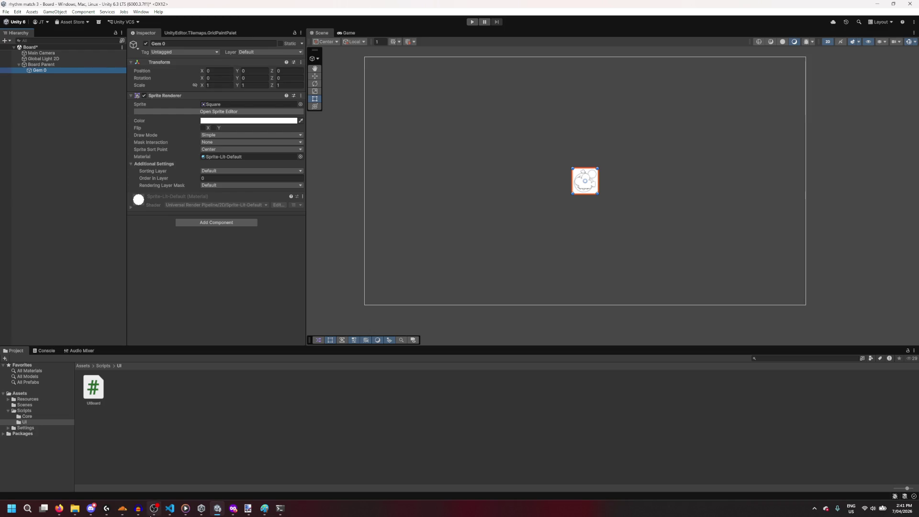
Step: Go back to UIBoard.cs in Visual Studio Code
mouse_move(220, 512)
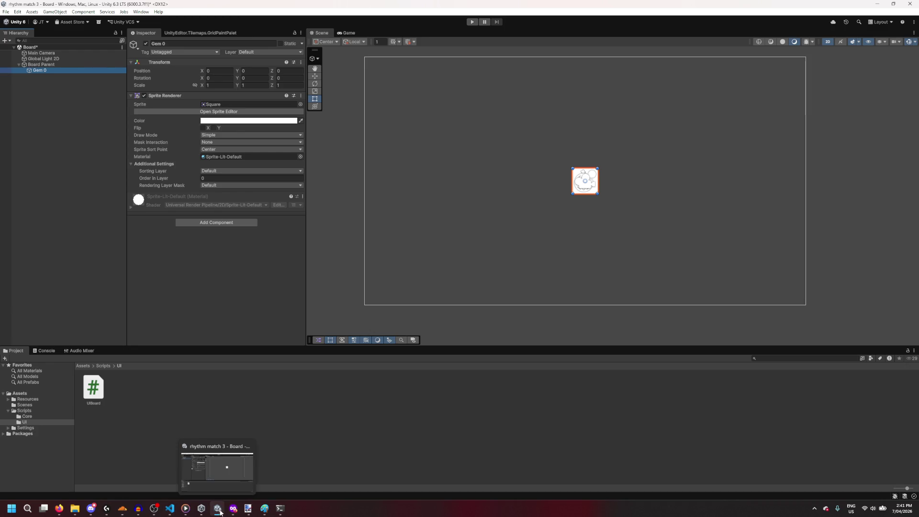
mouse_move(169, 508)
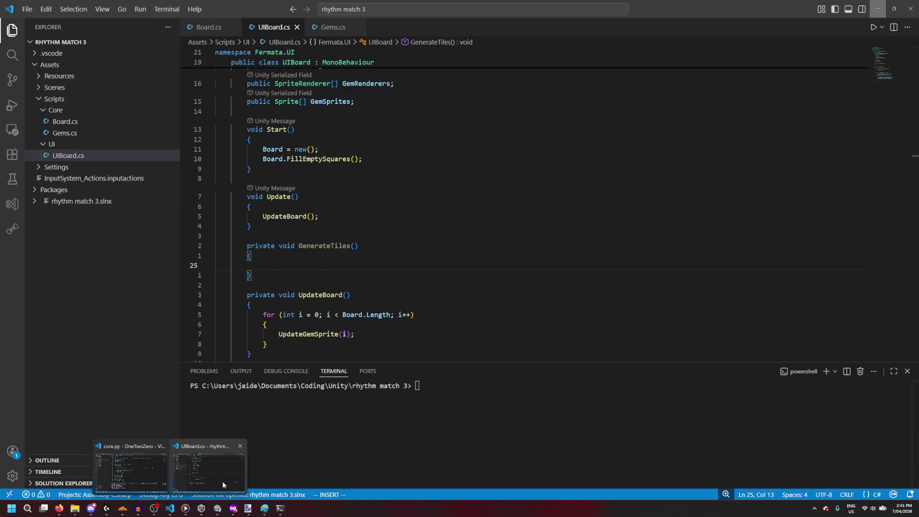
click(223, 481)
Step: Add a GenerateTiles(); call at the top of Start()
click(408, 158)
key(Return)
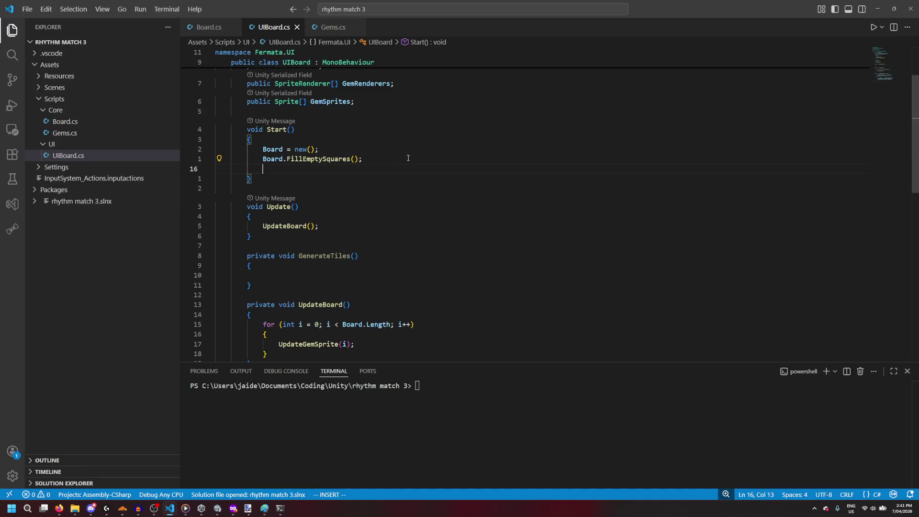
text(GenerateTiles();)
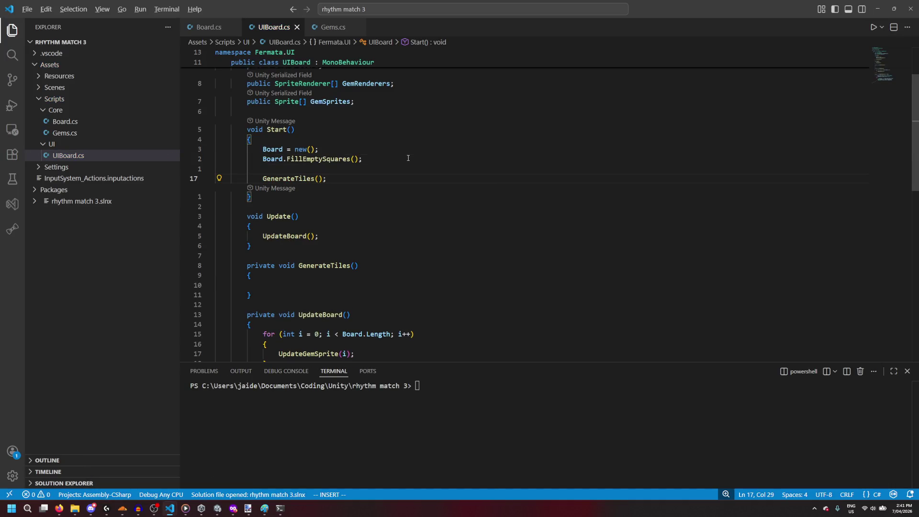
key(alt+Up)
key(alt+Up)
key(alt+Up)
key(Return)
key(Down)
key(Down)
key(Down)
Step: Add an UpdateBoard(); call after FillEmptySquares() in Start()
key(Up)
key(Return)
text(UpdateDate)
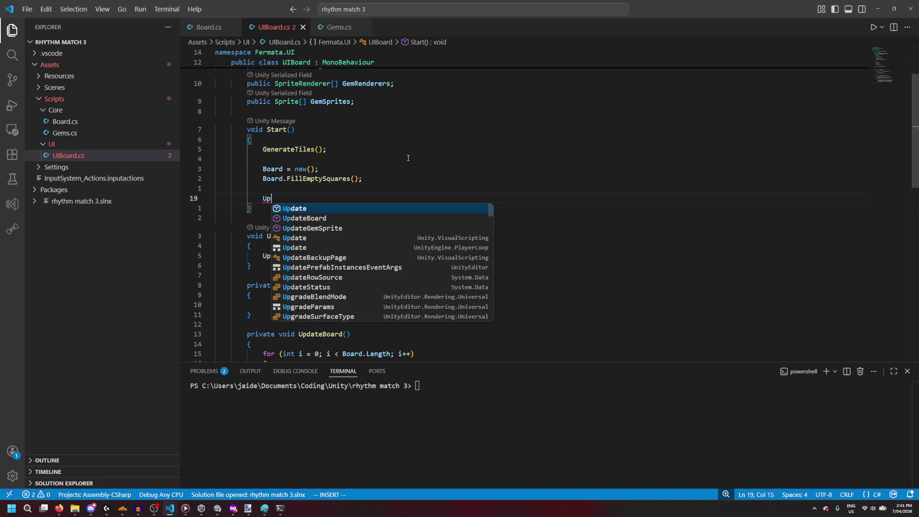
key(BackSpace)
key(BackSpace)
key(BackSpace)
text(Bo)
key(Tab)
text(();)
click(408, 158)
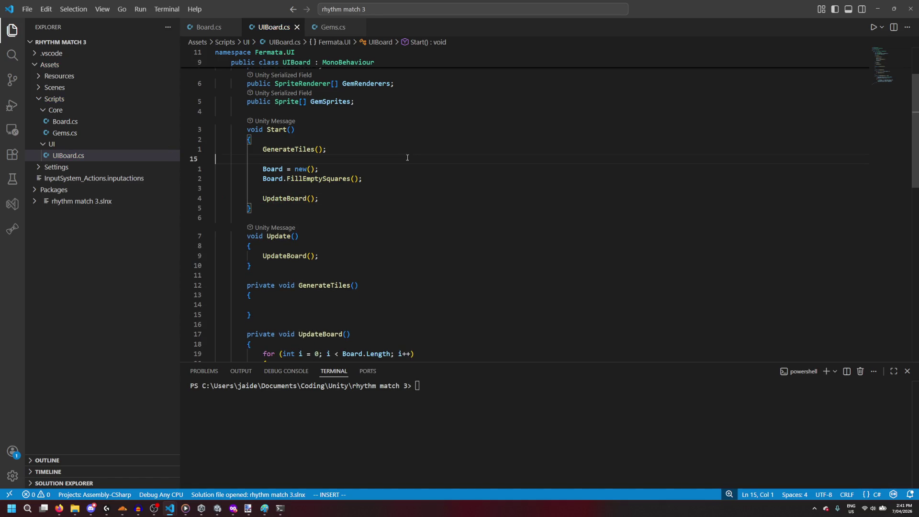
scroll(396, 185, down, 2)
click(375, 250)
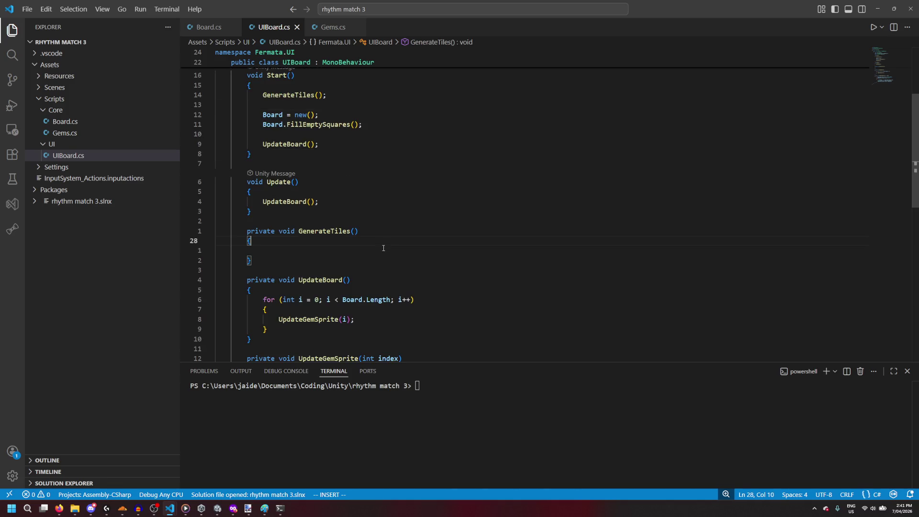
scroll(375, 259, up, 1)
scroll(376, 260, up, 2)
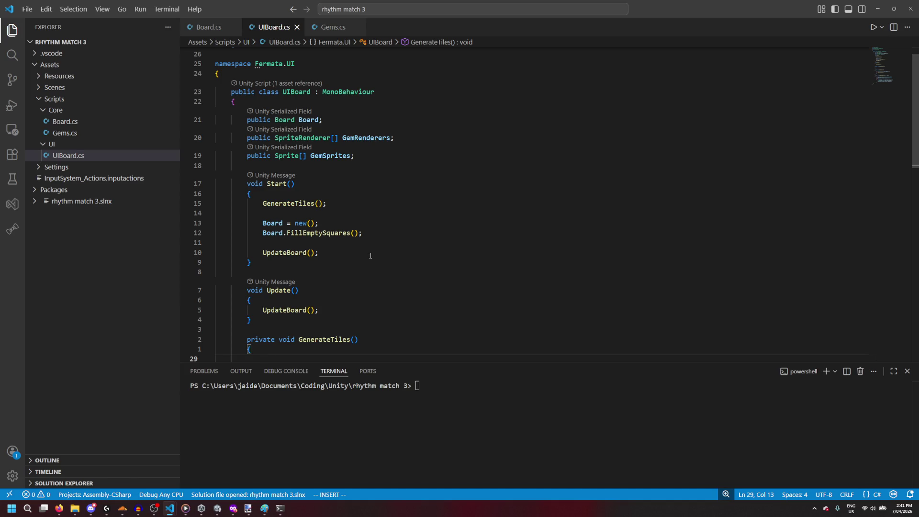
mouse_move(232, 513)
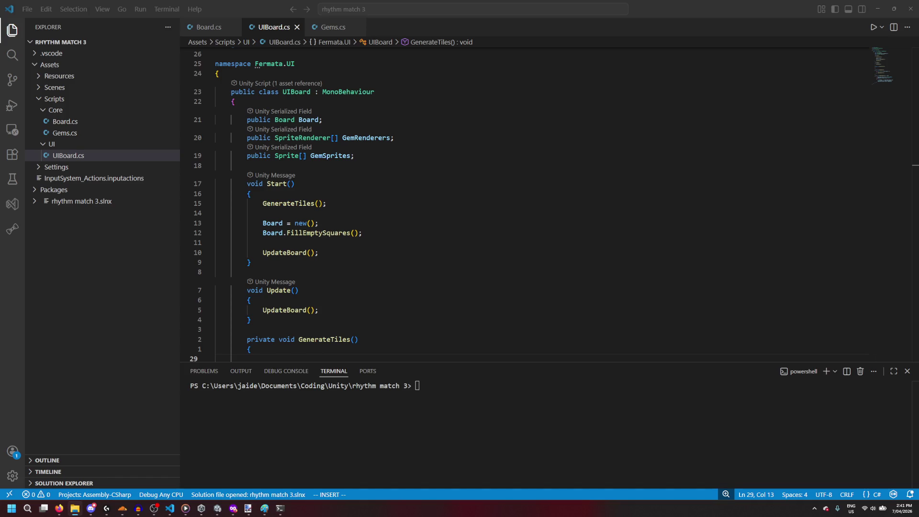
Step: Scroll through RhythmGame.cs and NoteManager.cs to review the reference code
scroll(341, 209, down, 6)
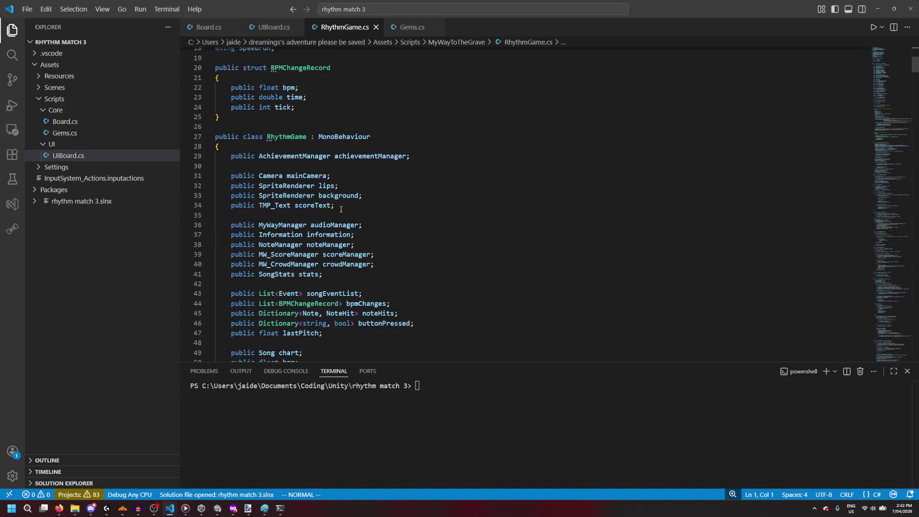
scroll(340, 209, down, 7)
scroll(340, 210, down, 16)
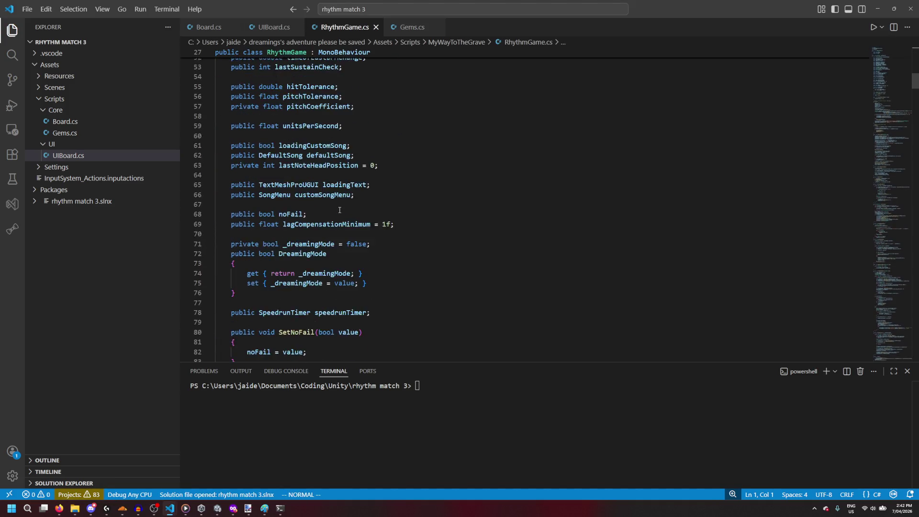
scroll(340, 211, down, 10)
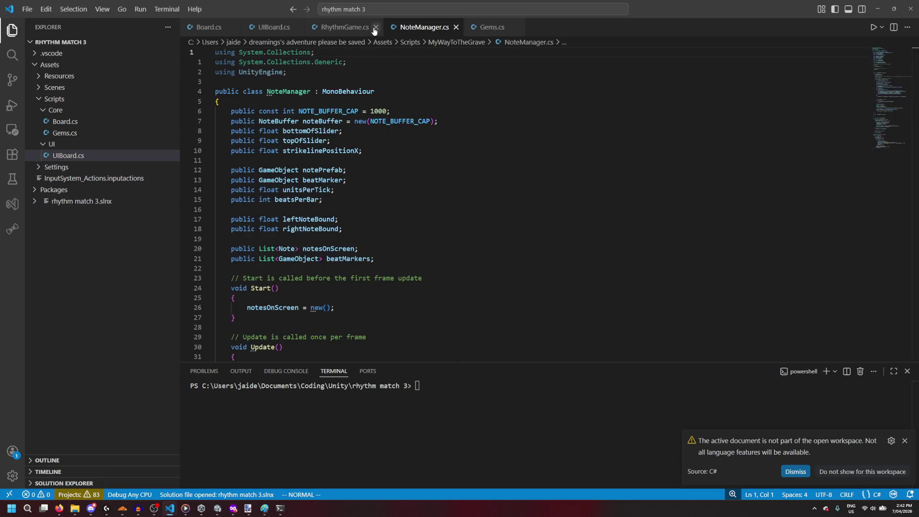
scroll(372, 159, down, 5)
scroll(372, 159, down, 4)
scroll(372, 158, up, 8)
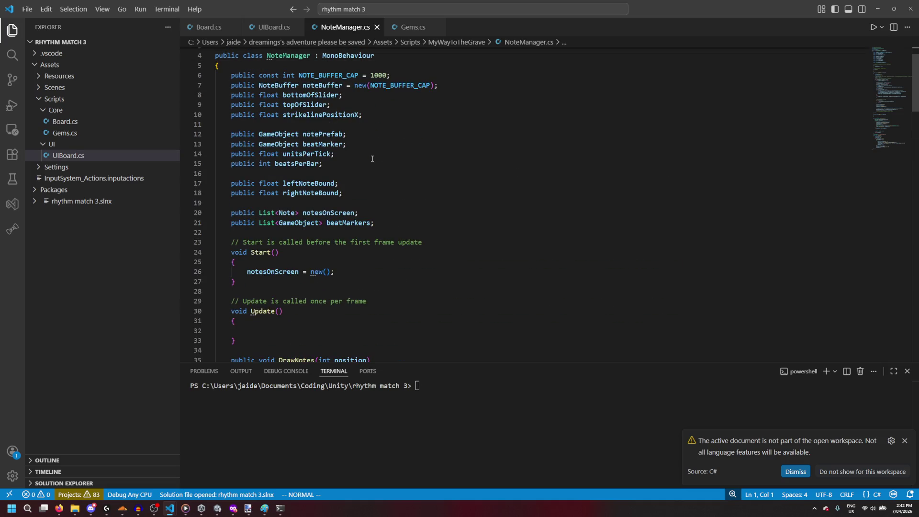
scroll(372, 158, down, 8)
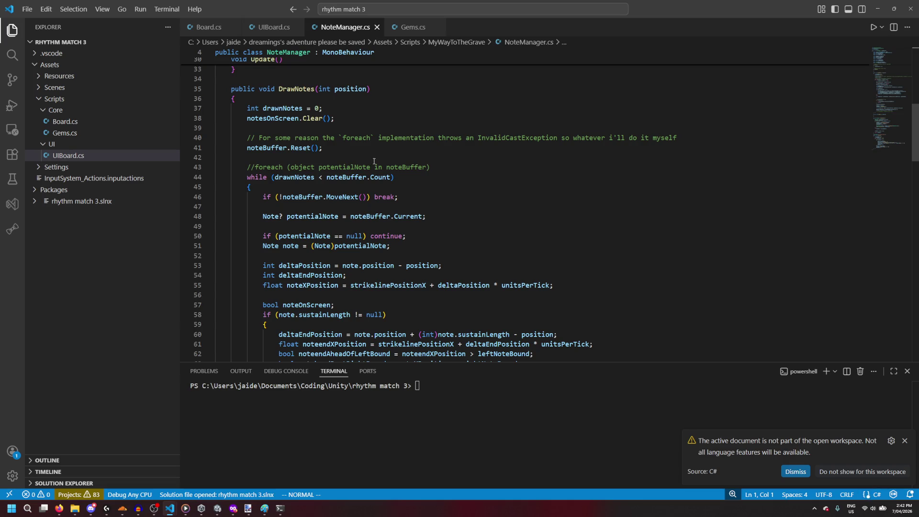
scroll(373, 159, down, 1)
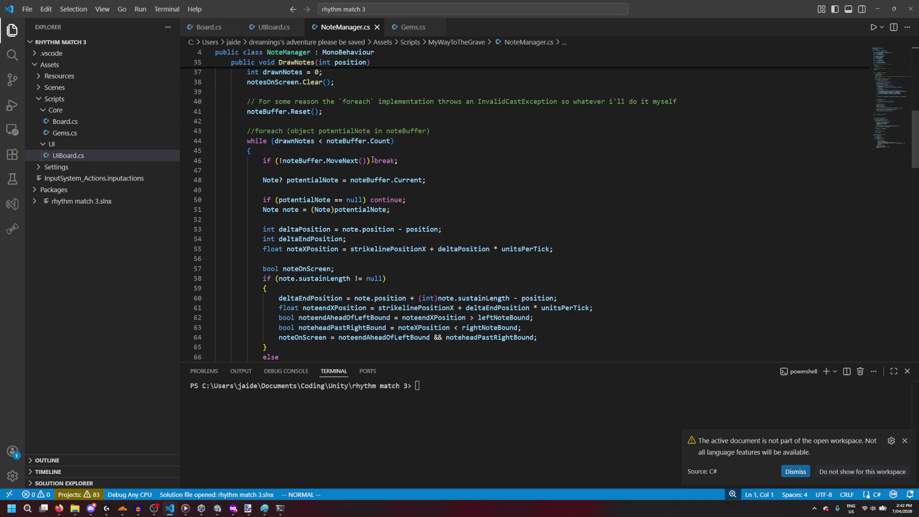
scroll(372, 160, down, 6)
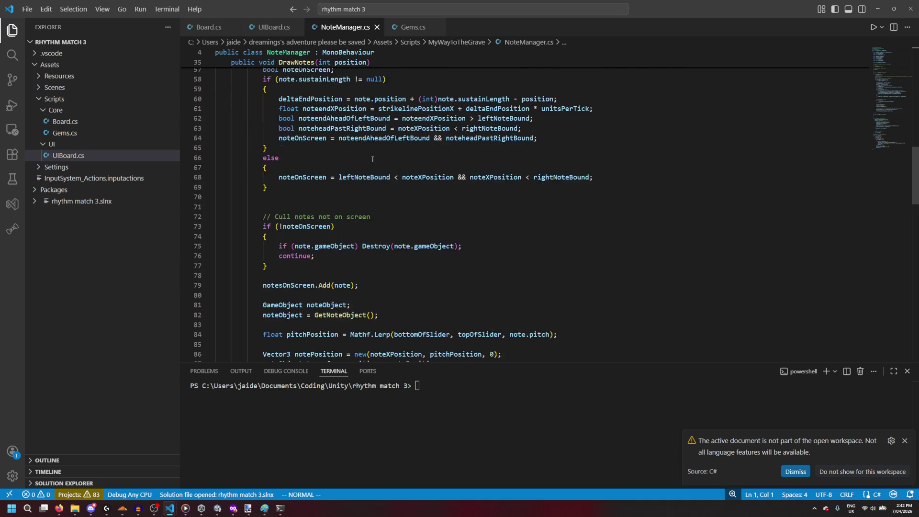
scroll(373, 159, down, 2)
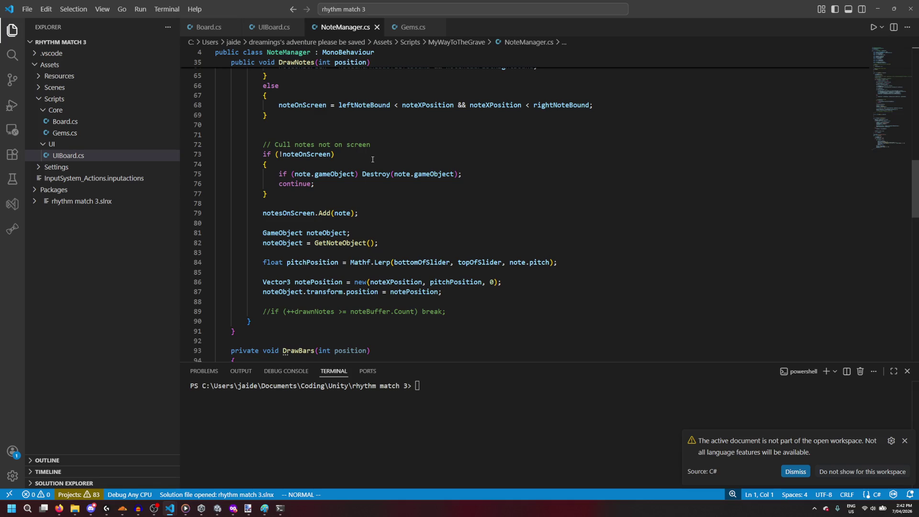
scroll(373, 160, down, 5)
scroll(360, 169, up, 12)
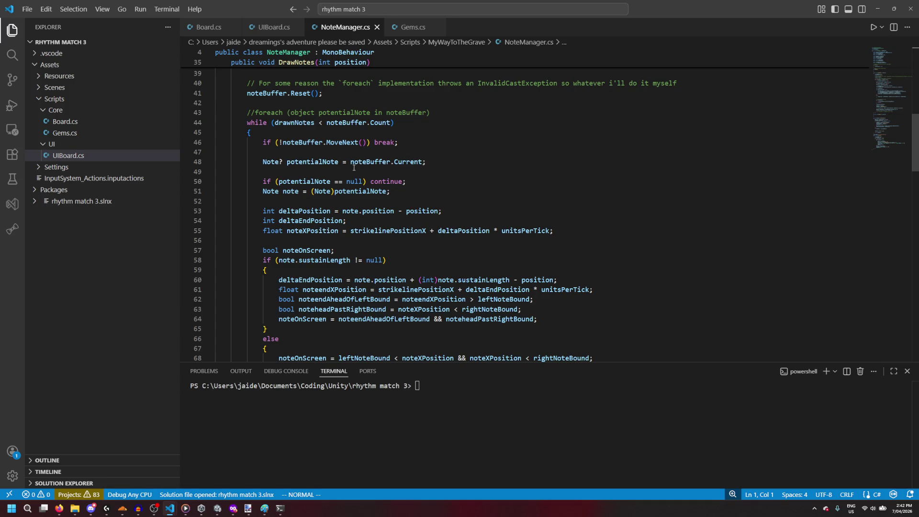
scroll(354, 168, down, 1)
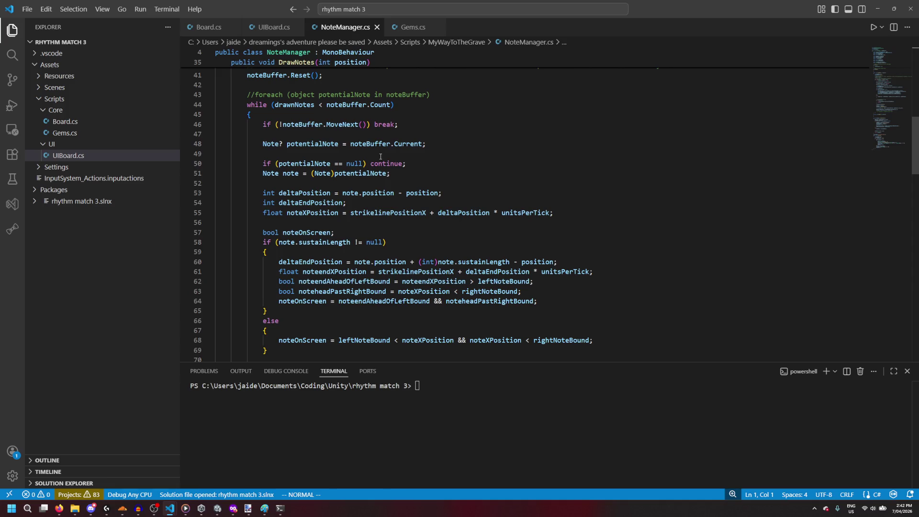
scroll(380, 157, up, 2)
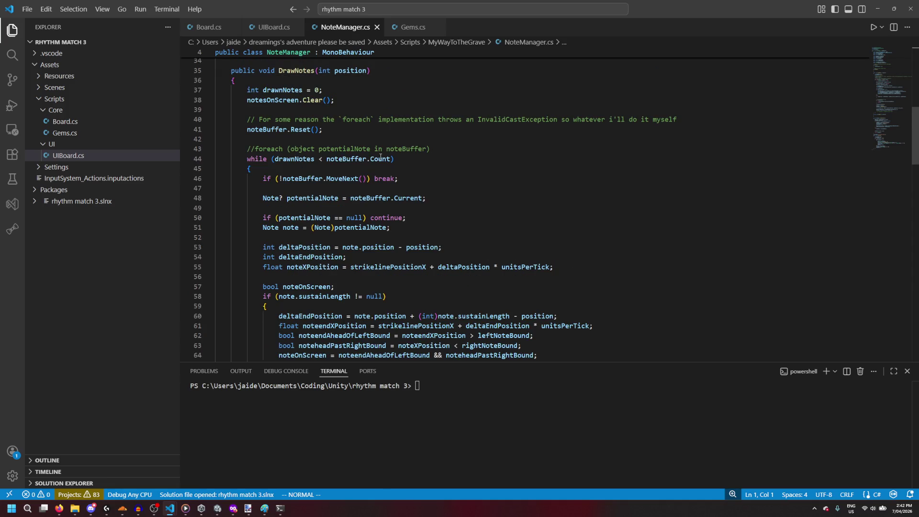
scroll(381, 157, down, 2)
scroll(381, 157, up, 3)
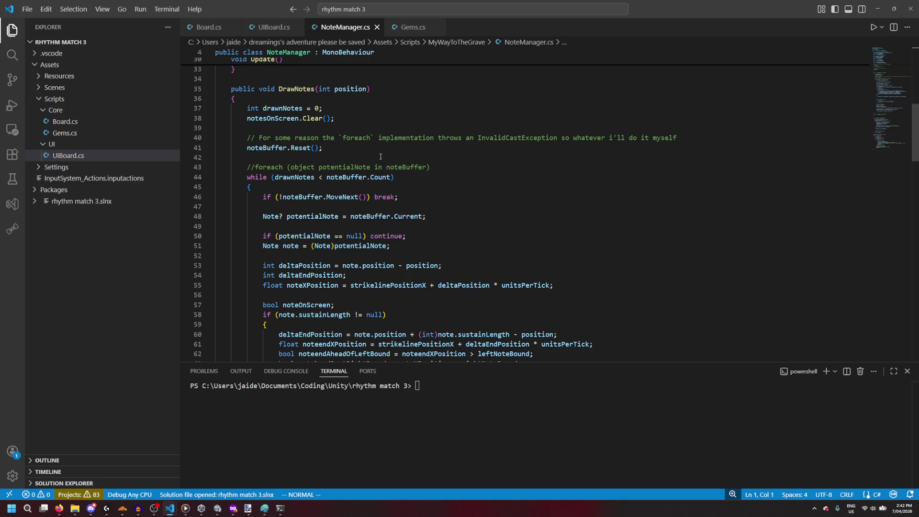
scroll(381, 157, down, 10)
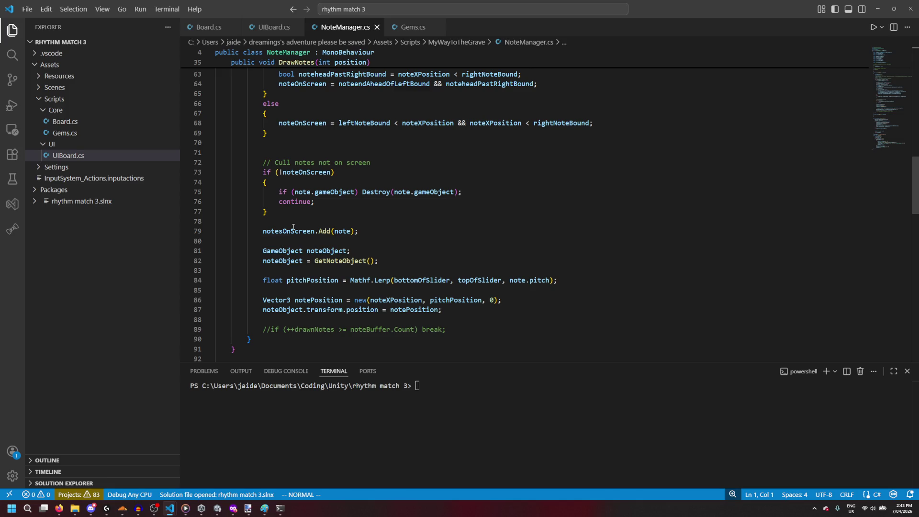
mouse_move(294, 229)
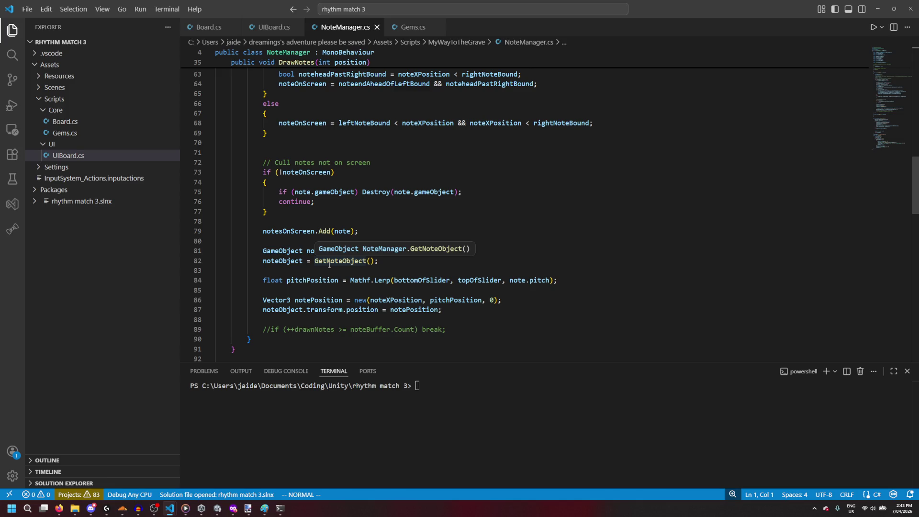
scroll(329, 264, down, 10)
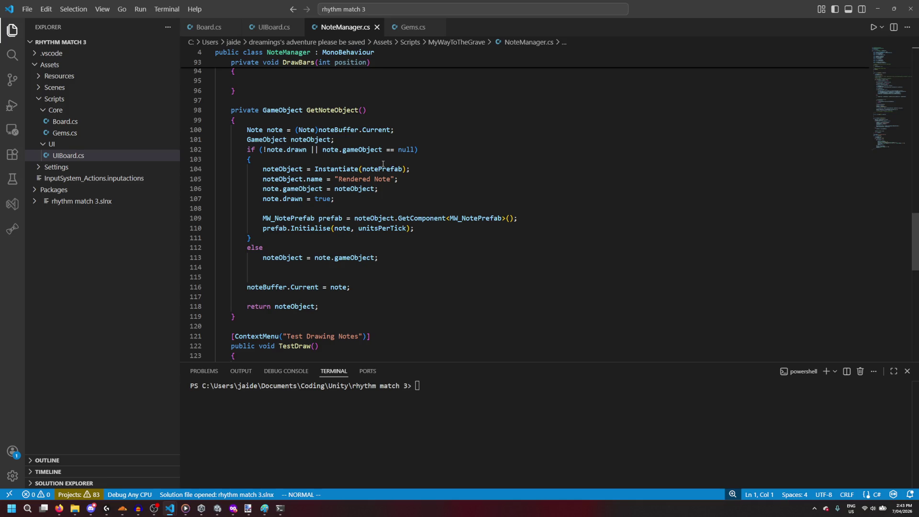
Step: Close NoteManager.cs and minimise Visual Studio Code
mouse_move(388, 168)
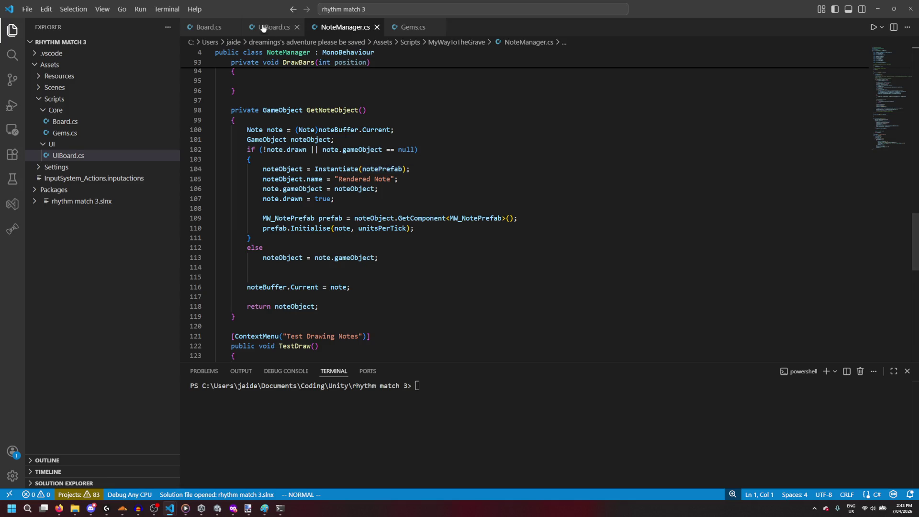
click(377, 27)
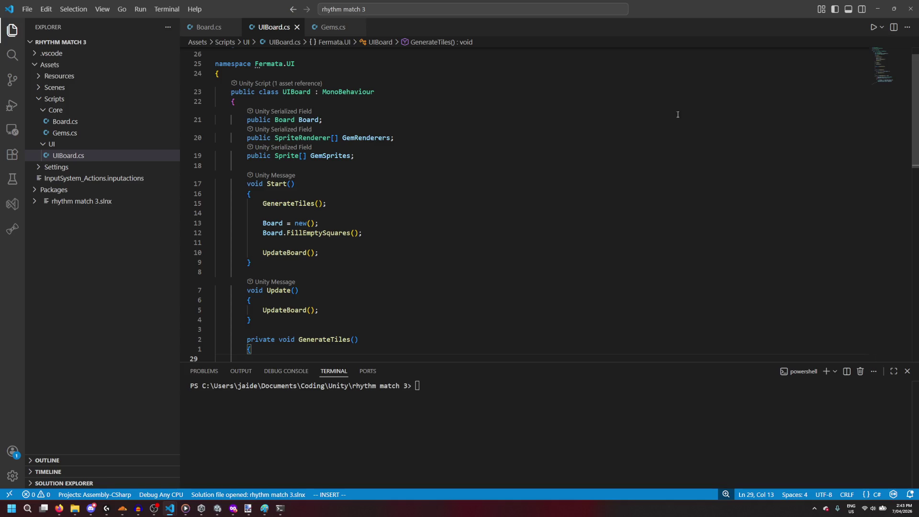
click(878, 9)
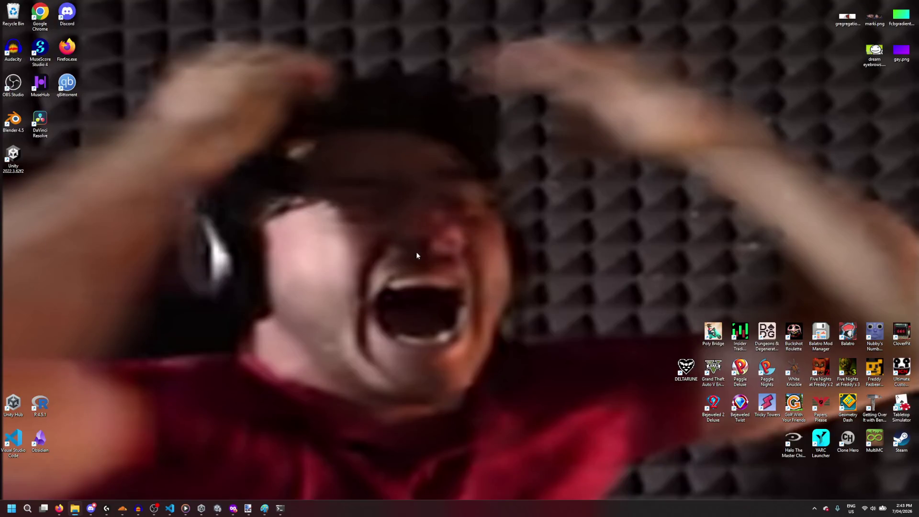
Step: Rename the Gem 0 object to Tile in the Inspector
click(218, 505)
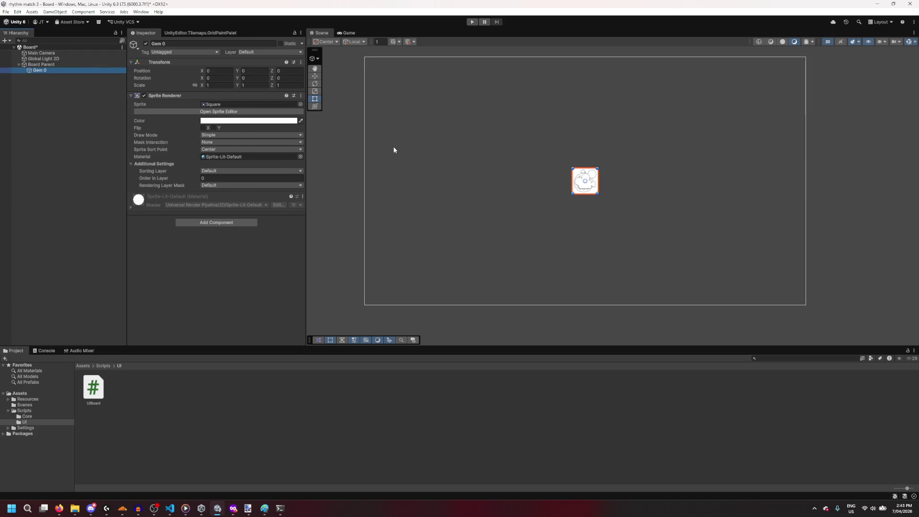
scroll(394, 148, down, 2)
click(218, 43)
text(Gem)
key(BackSpace)
key(BackSpace)
key(BackSpace)
text(Tile)
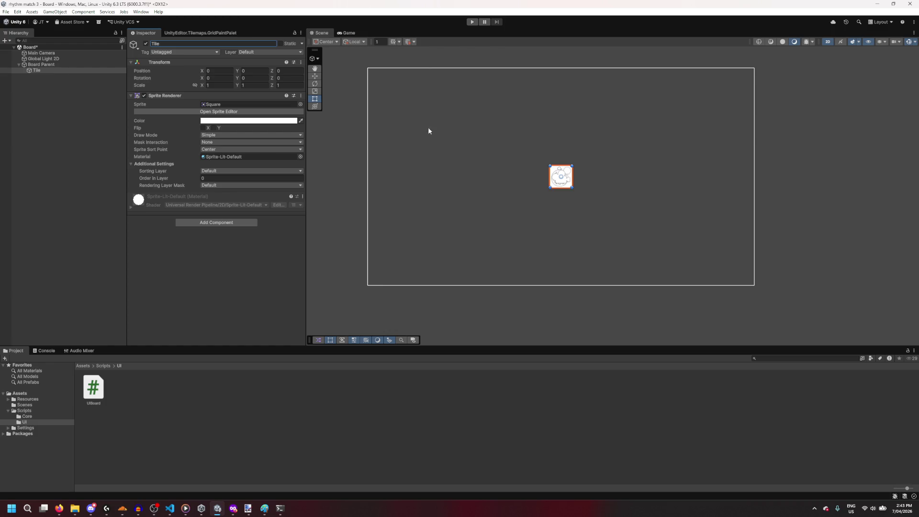
Step: Move Tile to the camera frame's top-left (-8.37, 5.75), then go back to UIBoard.cs
drag(599, 232, 417, 115)
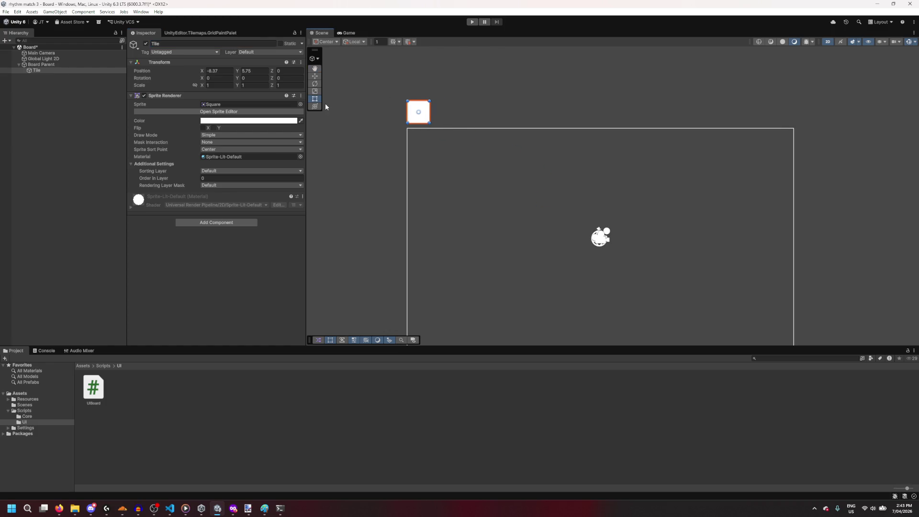
click(223, 71)
click(54, 72)
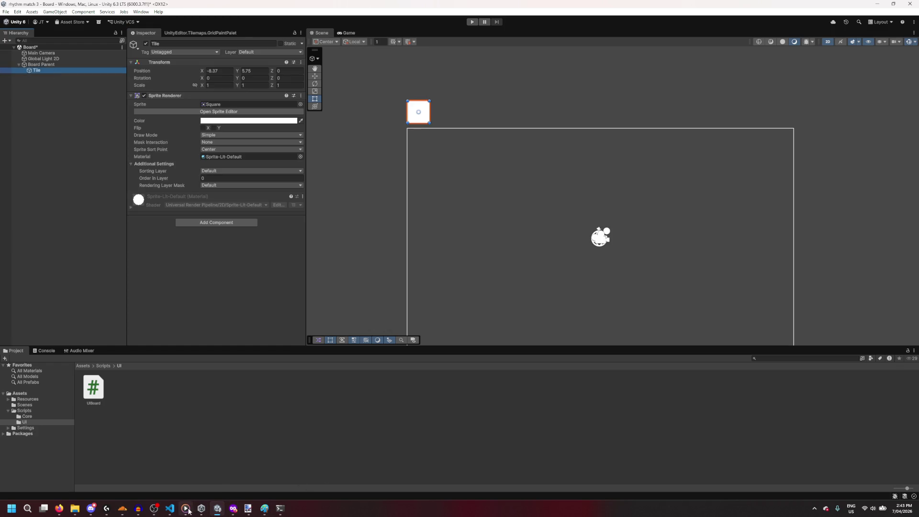
mouse_move(169, 508)
click(210, 479)
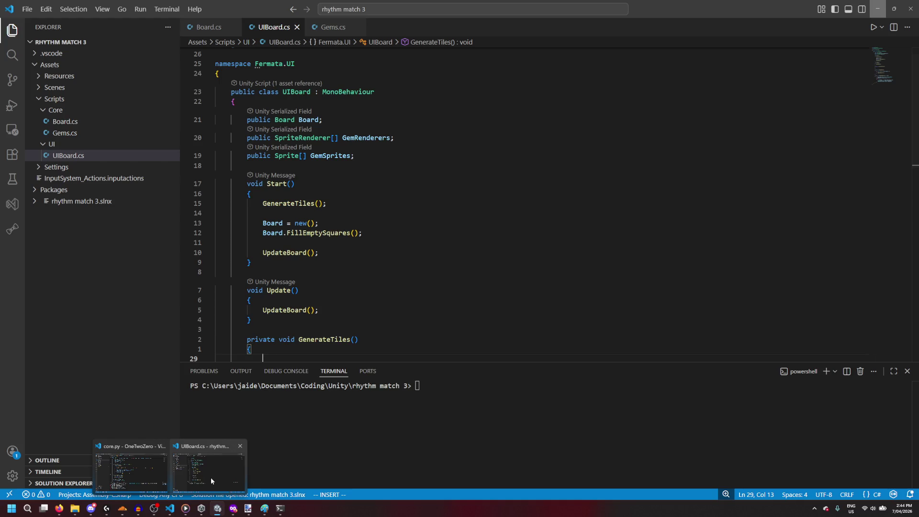
Step: Declare a public GameObject TilePrefab field below GemSprites
click(399, 138)
click(378, 157)
text(\)
key(BackSpace)
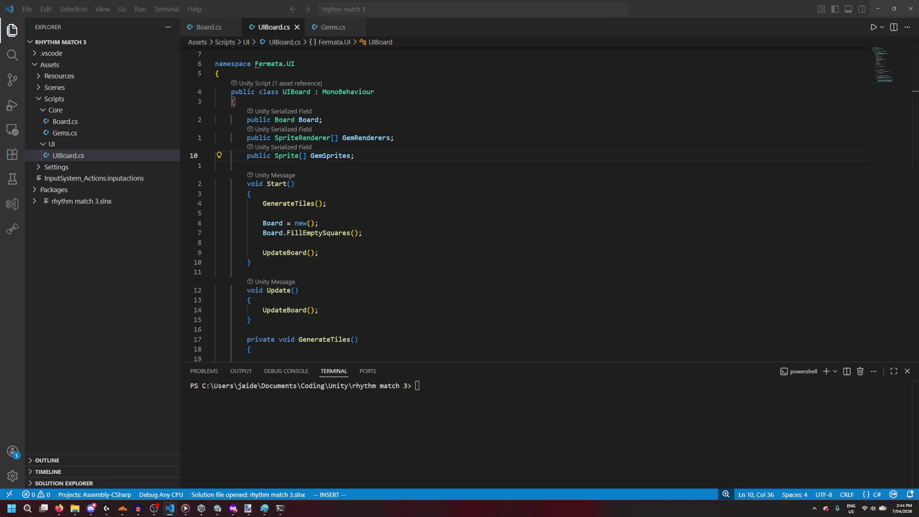
scroll(362, 144, up, 15)
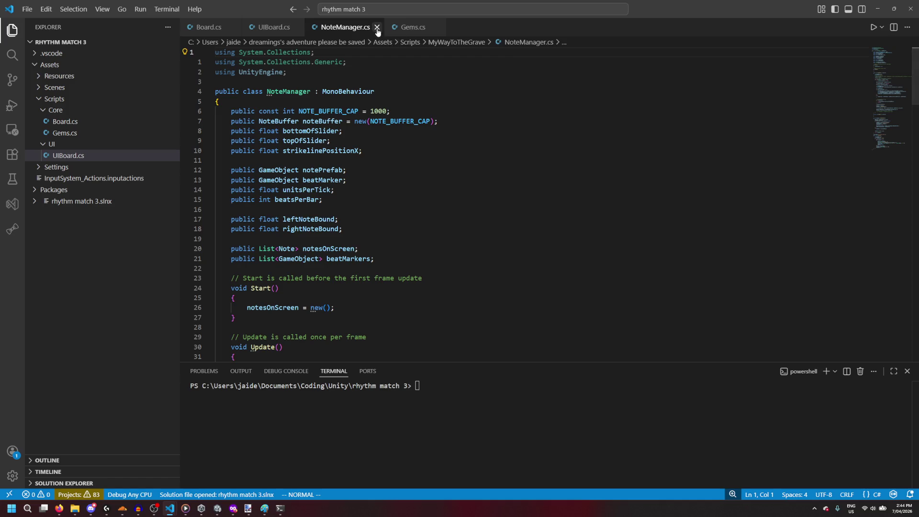
click(377, 27)
key(Return)
text(public )
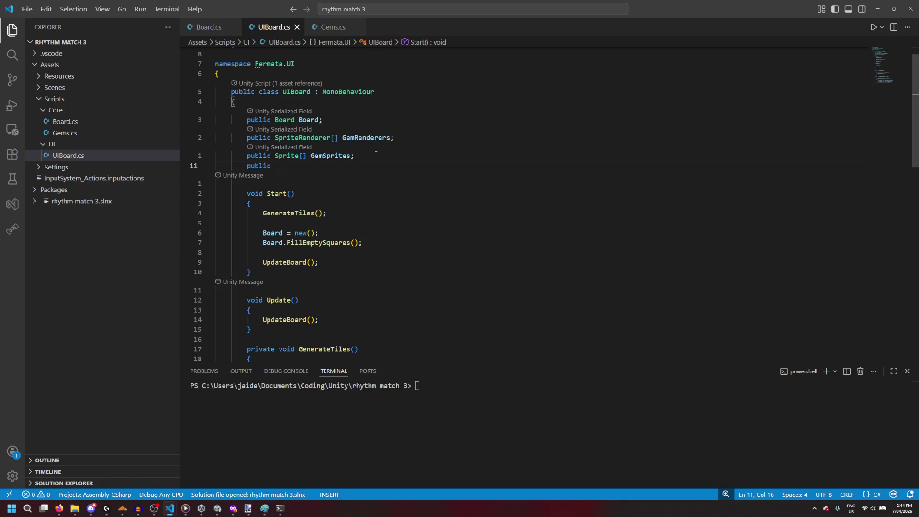
text(GameObject )
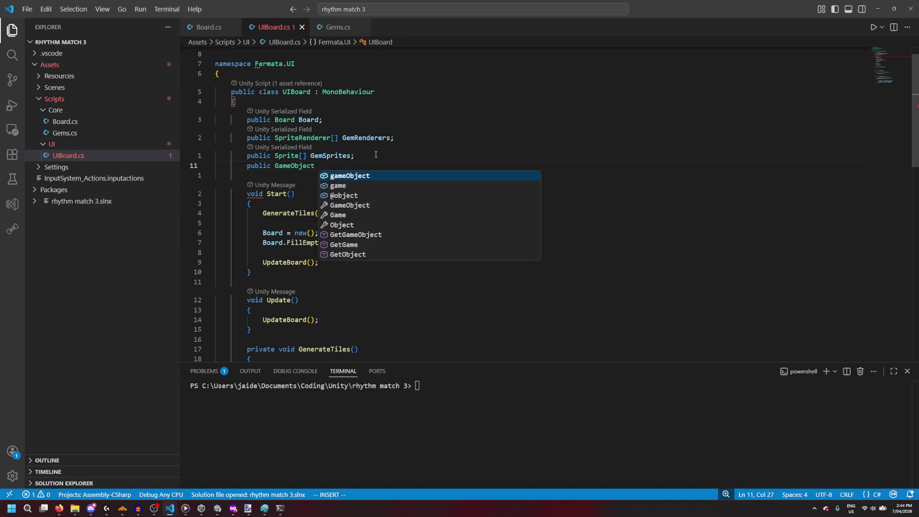
text(TilePrefab;)
click(376, 154)
key(Return)
Step: Check the empty GenerateTiles() method, then start a new line below TilePrefab
scroll(376, 154, down, 7)
scroll(375, 154, up, 5)
scroll(376, 155, up, 2)
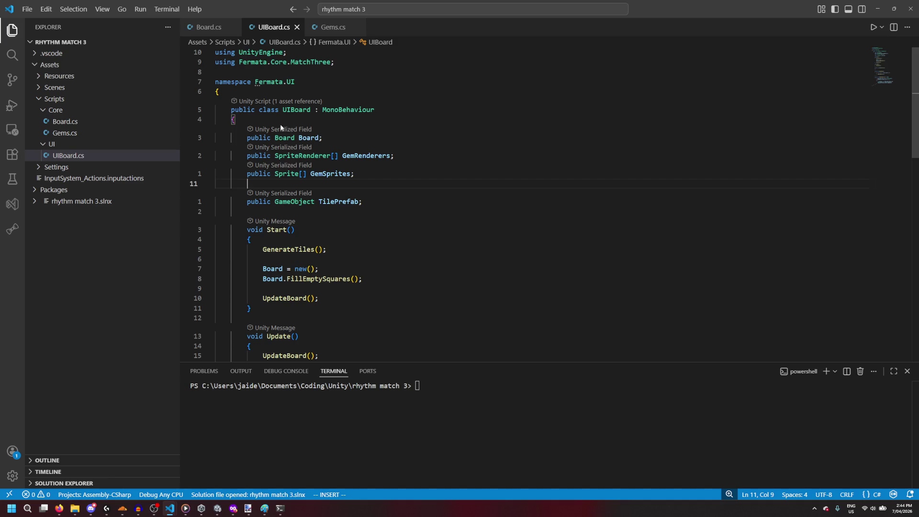
scroll(278, 208, down, 10)
click(401, 276)
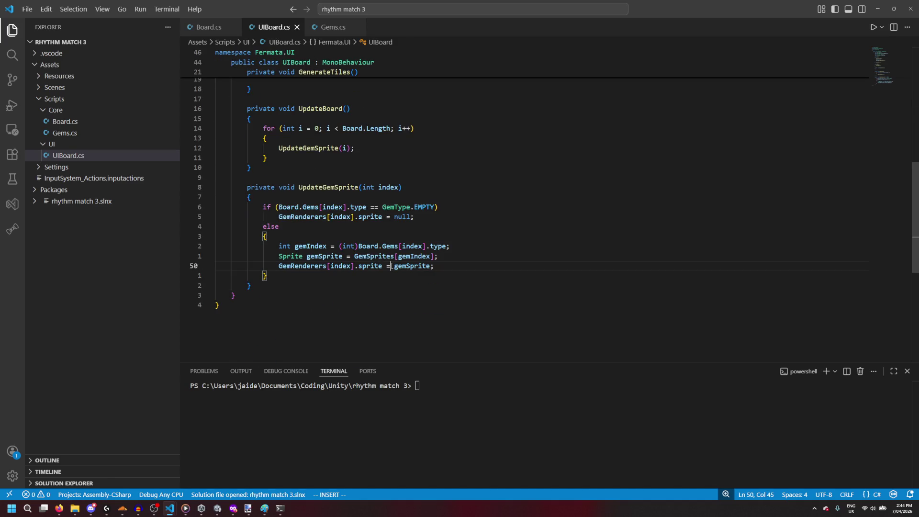
scroll(402, 276, up, 6)
click(353, 253)
click(353, 242)
scroll(364, 246, up, 3)
scroll(368, 246, down, 4)
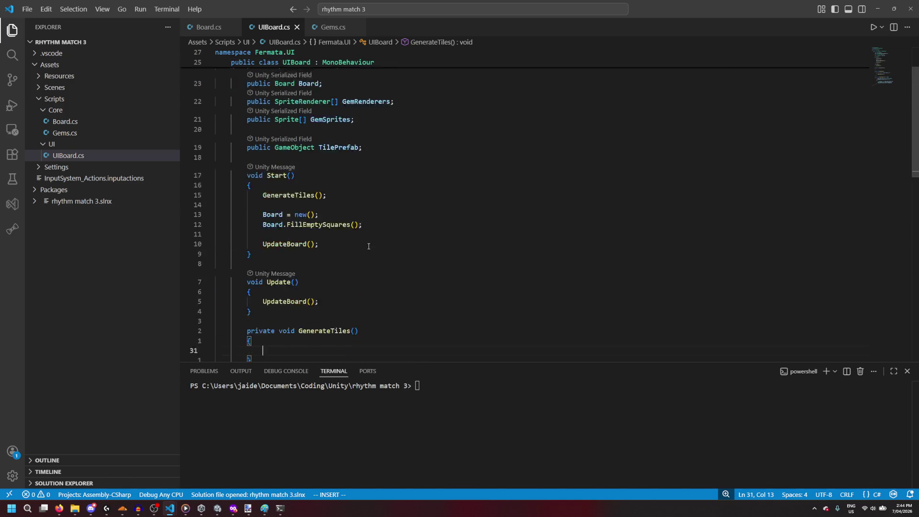
scroll(369, 246, up, 5)
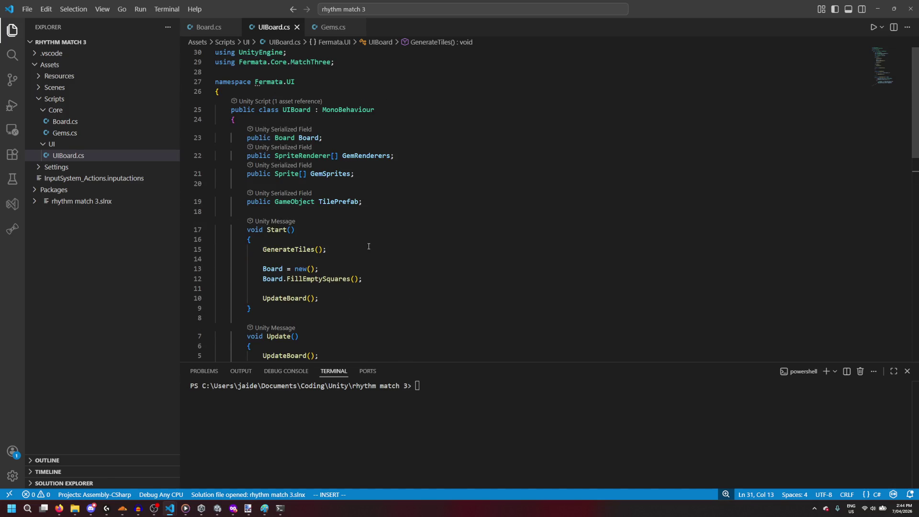
click(393, 202)
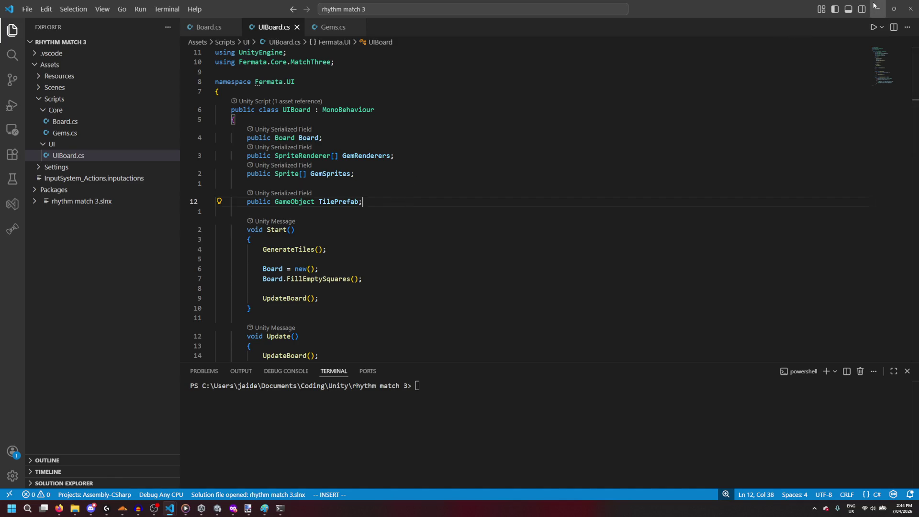
key(Down)
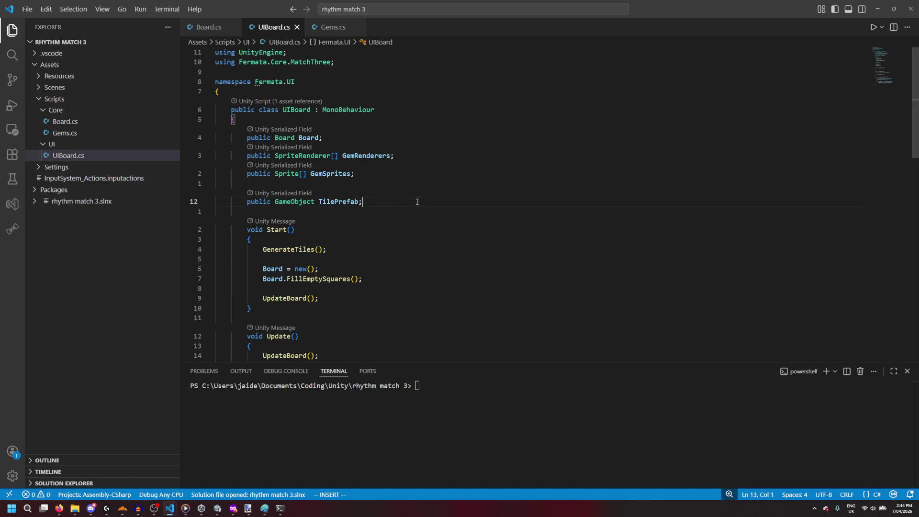
Step: Add a public float TileSize field and write for (int row = 0; row < Board.BOARD_SIZE; row++) in GenerateTiles
text(public float TileSize;)
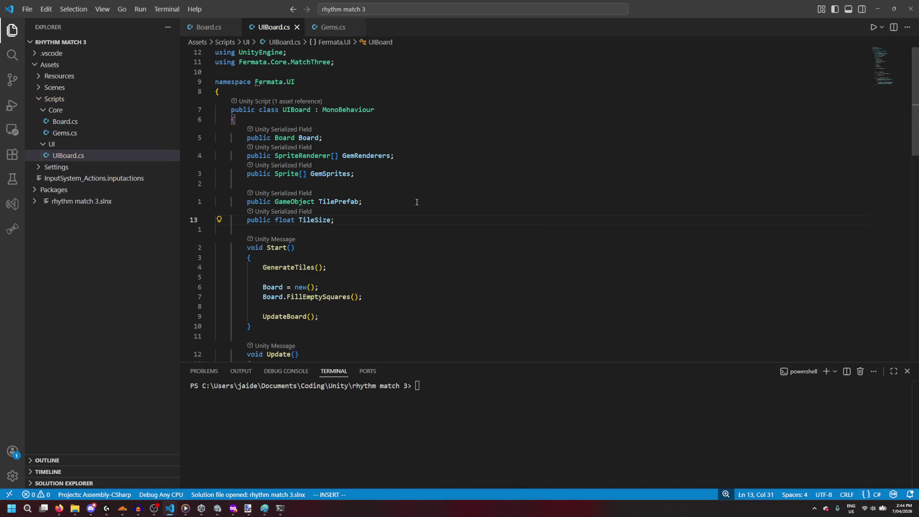
scroll(414, 198, down, 10)
click(415, 192)
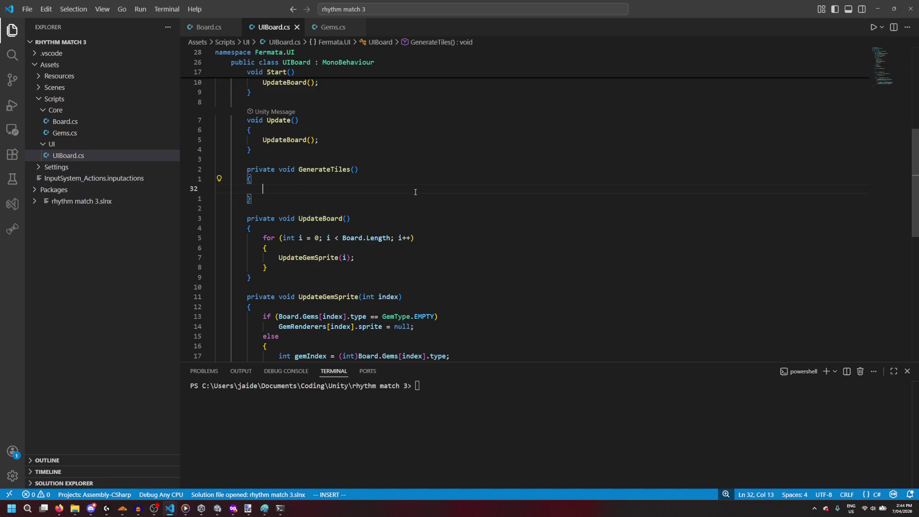
scroll(409, 193, up, 10)
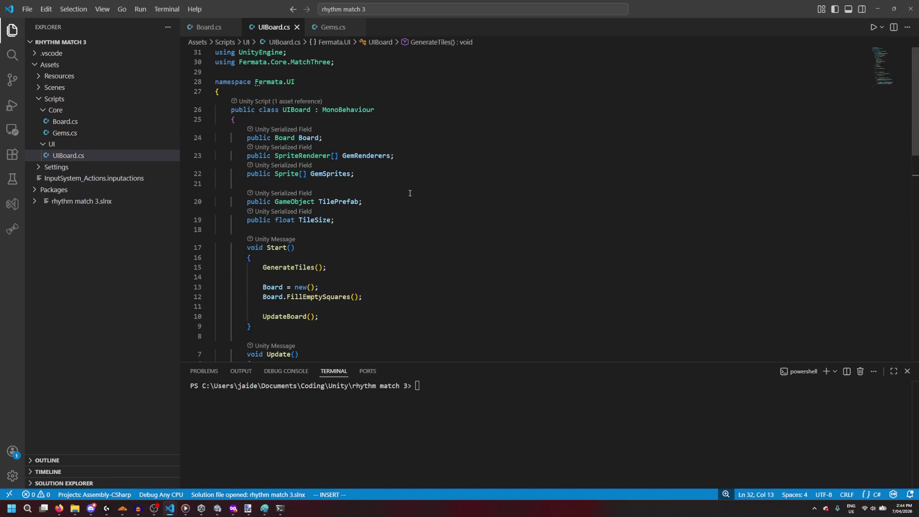
scroll(399, 216, down, 5)
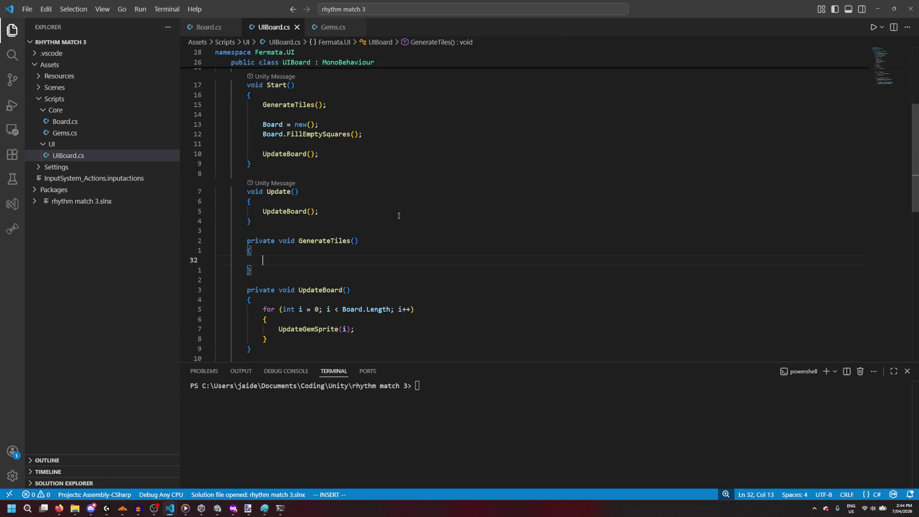
scroll(399, 216, down, 4)
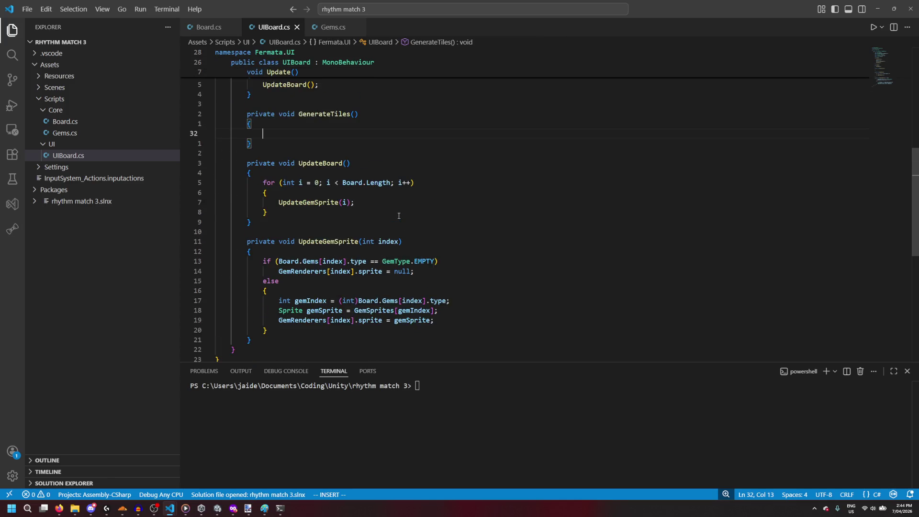
scroll(399, 216, up, 2)
text(for)
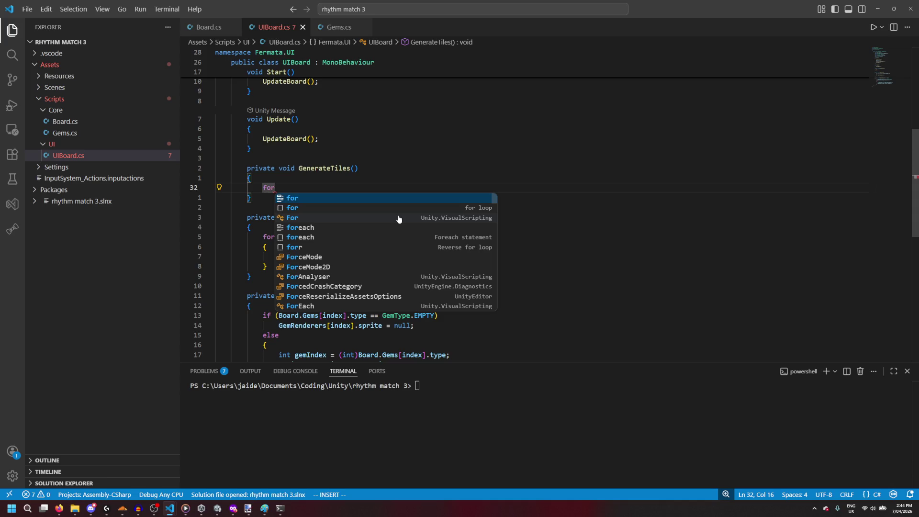
text(each)
key(ctrl+BackSpace)
text(for)
key(Escape)
text((row)
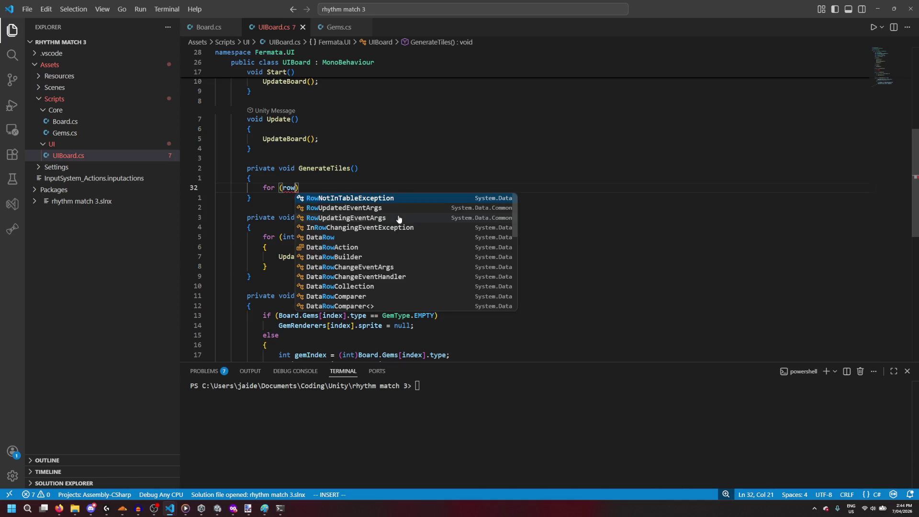
key(BackSpace)
key(BackSpace)
key(BackSpace)
text(int )
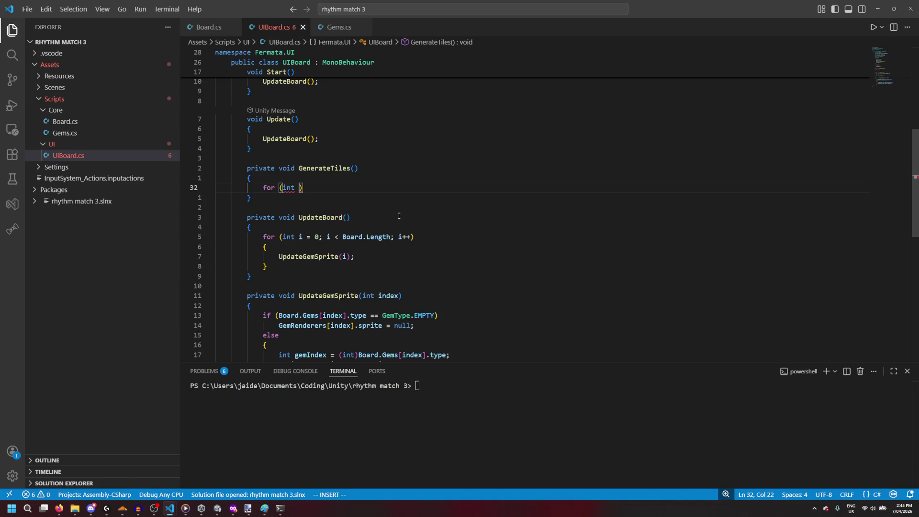
text(row = )
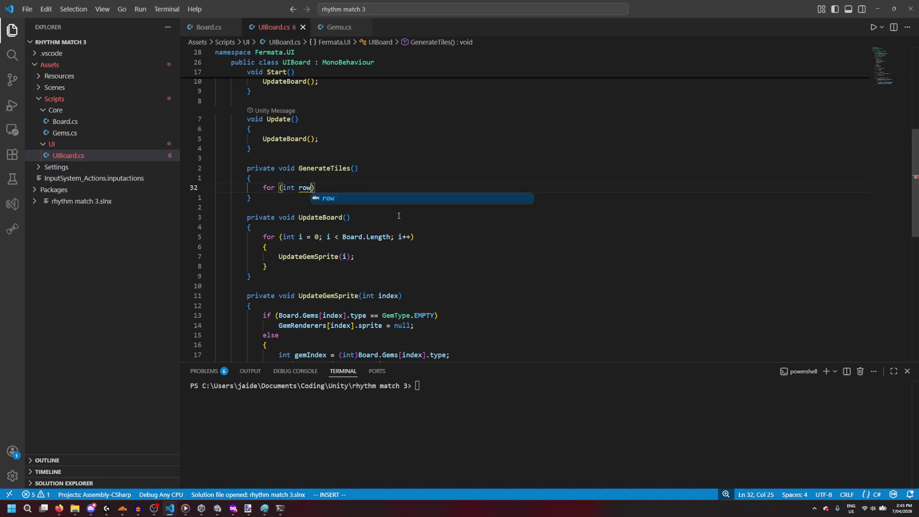
text(0; )
text(row <)
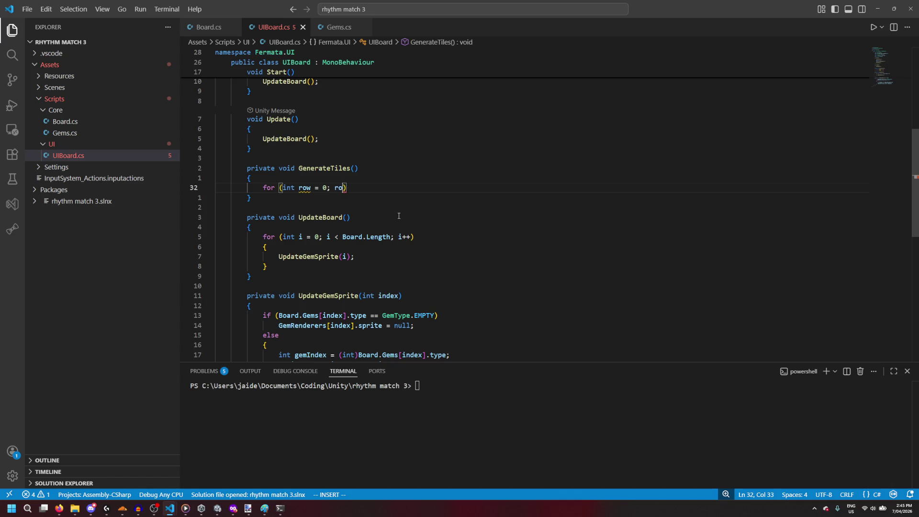
text( Board.BO)
key(Tab)
text(; row++)
text({)
key(Return)
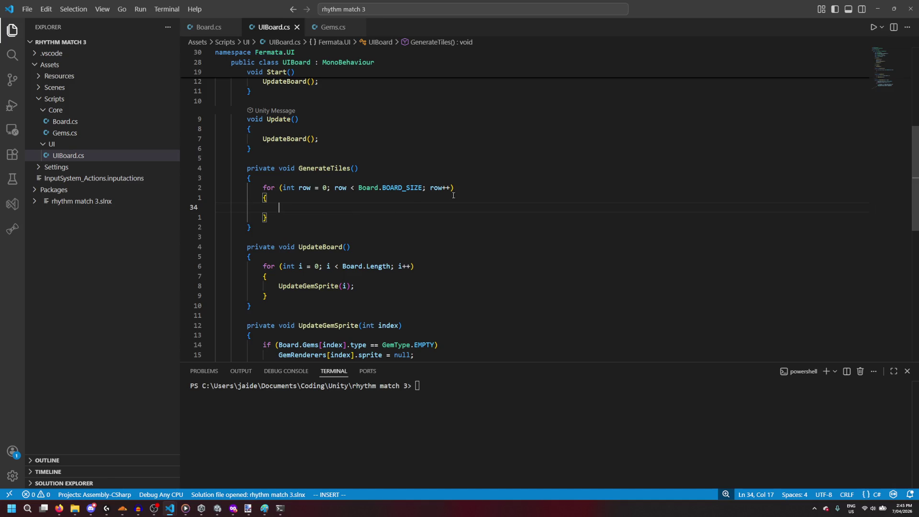
Step: Rename the loop variable to index and bound the loop by Board.Length
double_click(305, 188)
text(index)
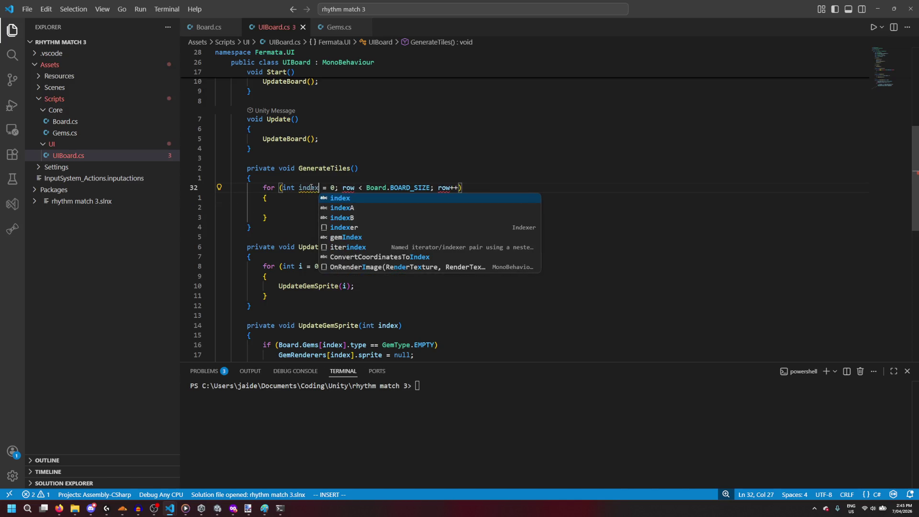
key(ctrl+Delete)
text(index)
key(ctrl+Right)
key(ctrl+Right)
key(ctrl+Right)
key(ctrl+BackSpace)
text(L)
key(Tab)
key(ctrl+Right)
key(ctrl+BackSpace)
text(index)
Step: Declare 'int row = index >> 3;' in the loop body
click(359, 211)
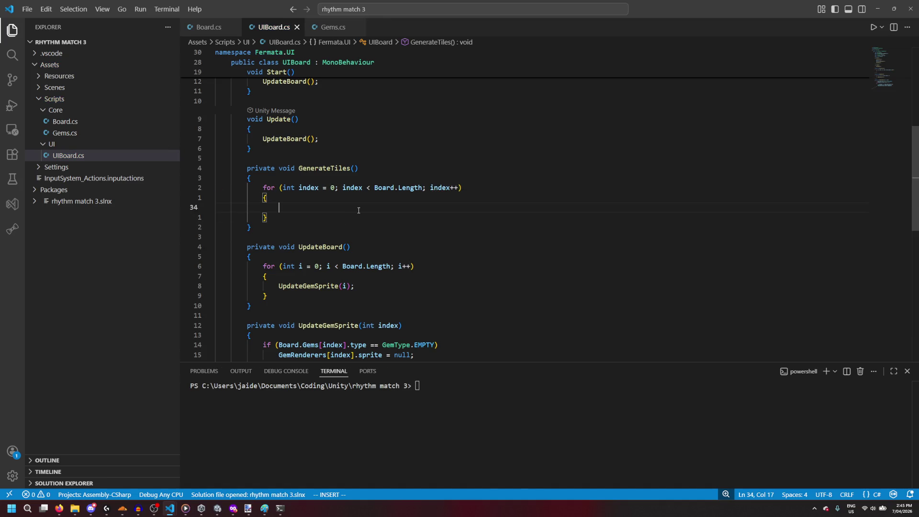
text(Row)
key(Tab)
scroll(358, 210, down, 3)
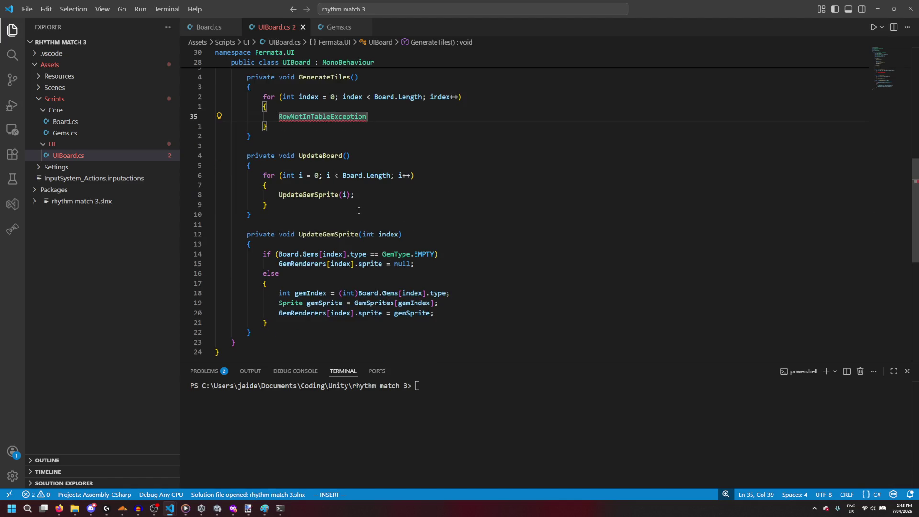
scroll(359, 210, down, 2)
key(ctrl+z)
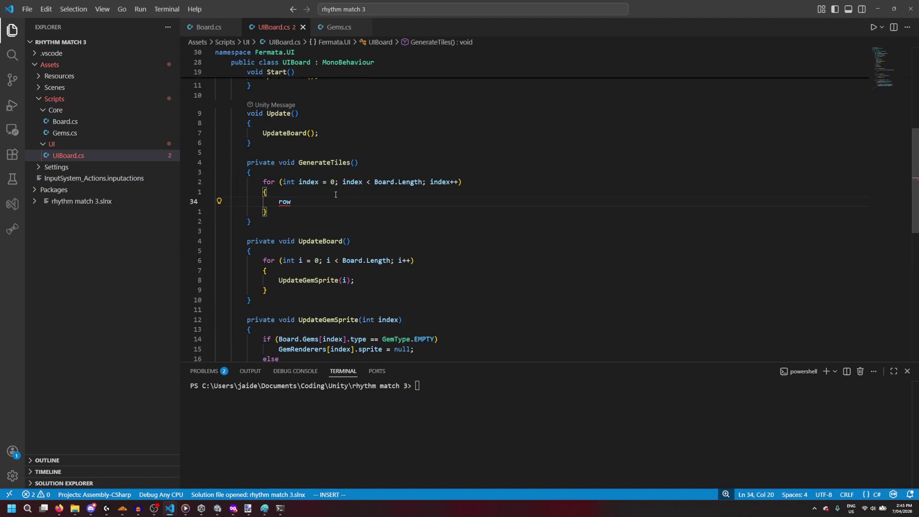
key(BackSpace)
key(BackSpace)
key(BackSpace)
text(int row = )
text(index)
key(ctrl+BackSpace)
key(ctrl+BackSpace)
text(= (int)(index / )
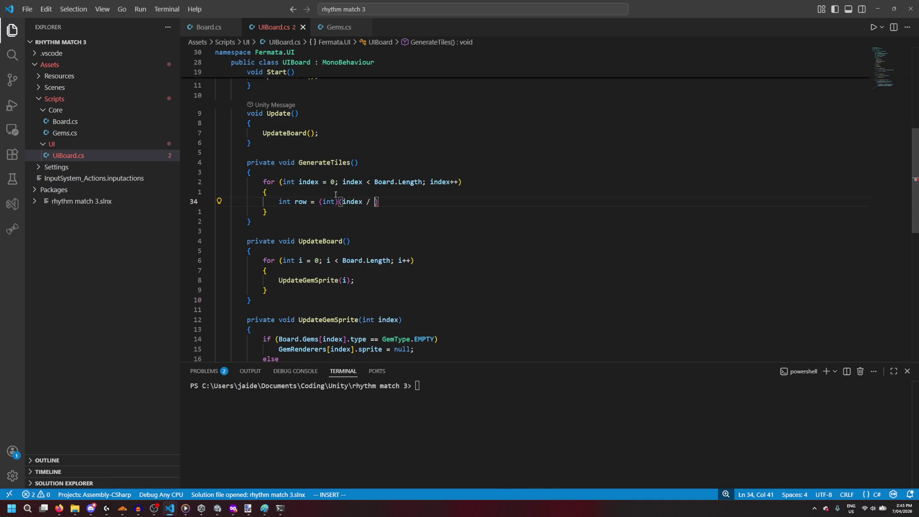
text(8)
key(ctrl+BackSpace)
key(ctrl+BackSpace)
key(ctrl+BackSpace)
text(inde)
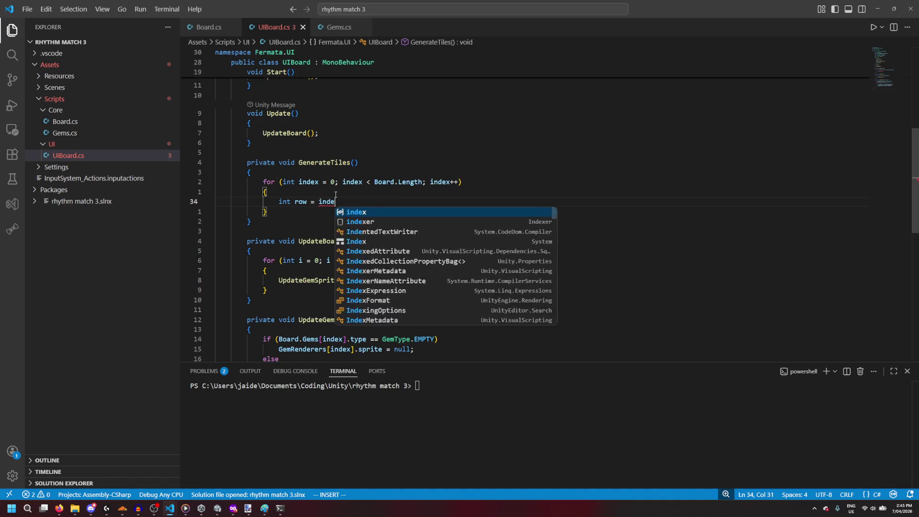
text(x >> 3;)
Step: Add 'int column = index & 3;' below the row line, followed by blank lines
key(Return)
text(int column = index )
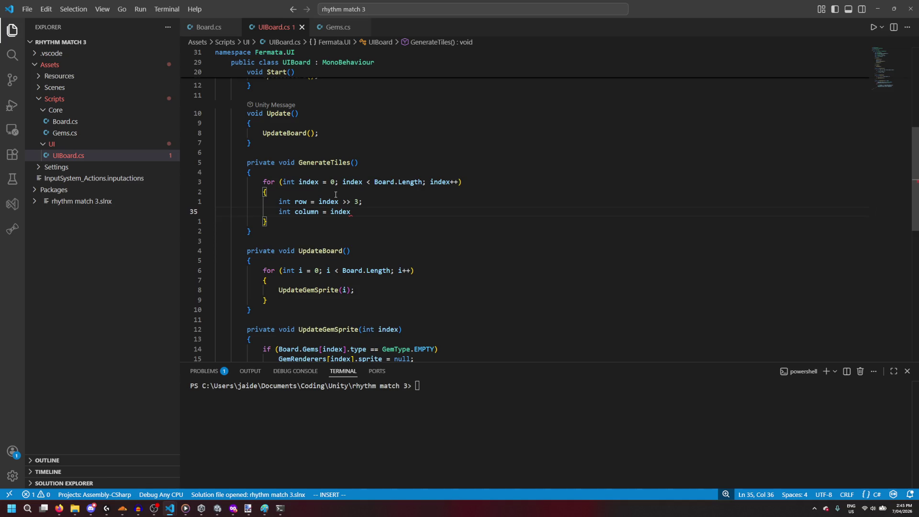
text(& 3;)
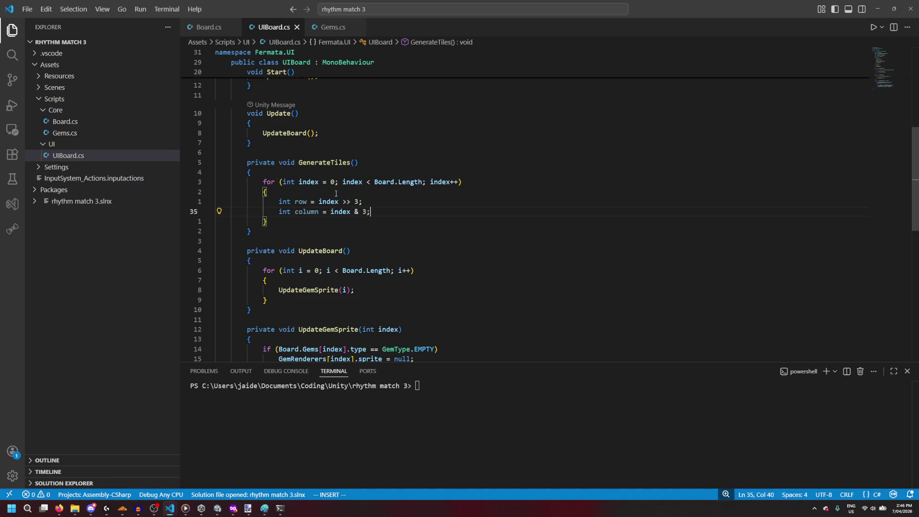
scroll(336, 194, up, 1)
key(Return)
key(Return)
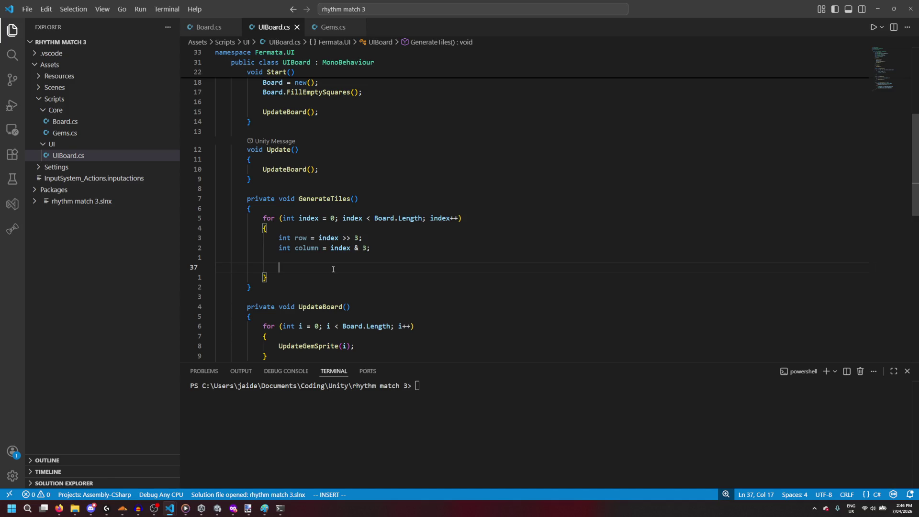
Step: Write Debug.Log($"Generating tile at ({row}, {column})...") in the loop body
text(Debug)
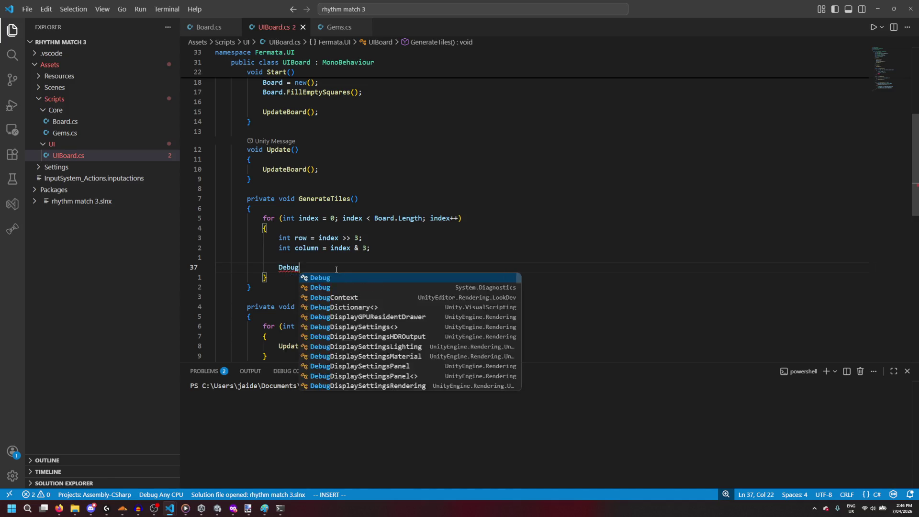
text(.Log(row);)
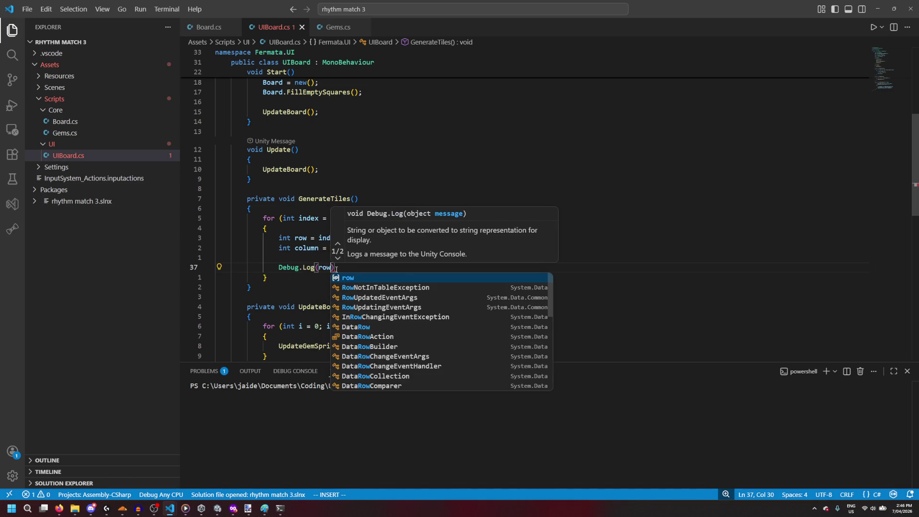
key(Return)
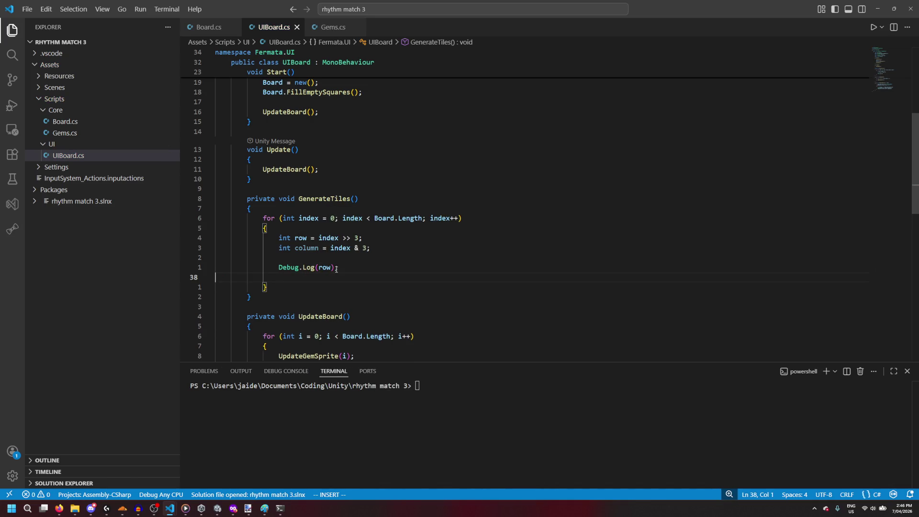
key(ctrl+z)
key(ctrl+z)
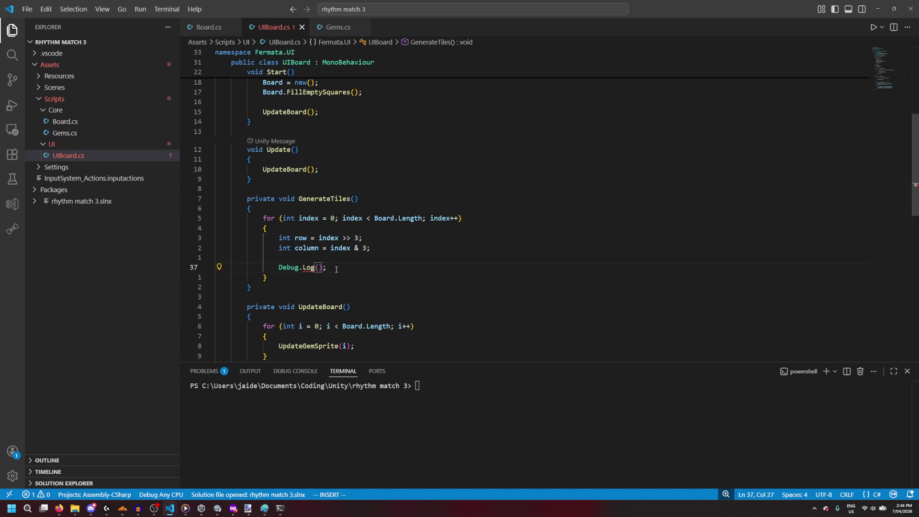
text($"Generating tile )
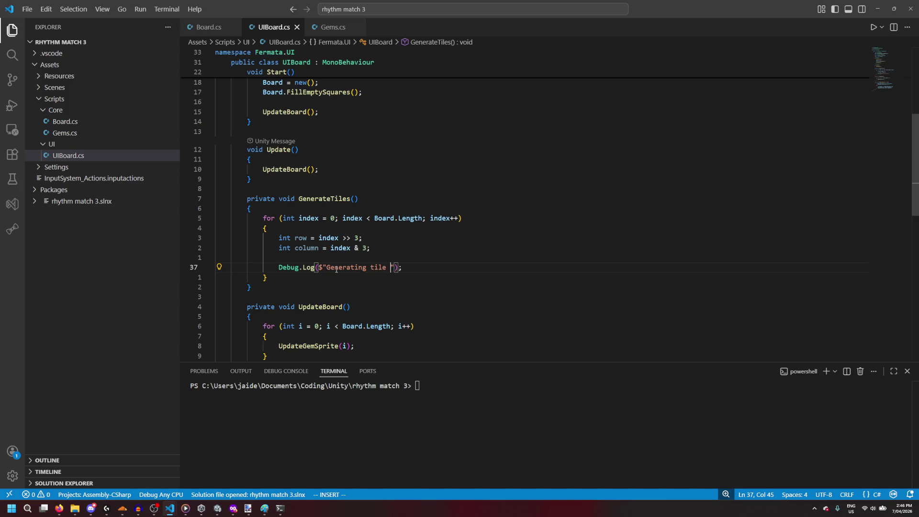
text(at {)
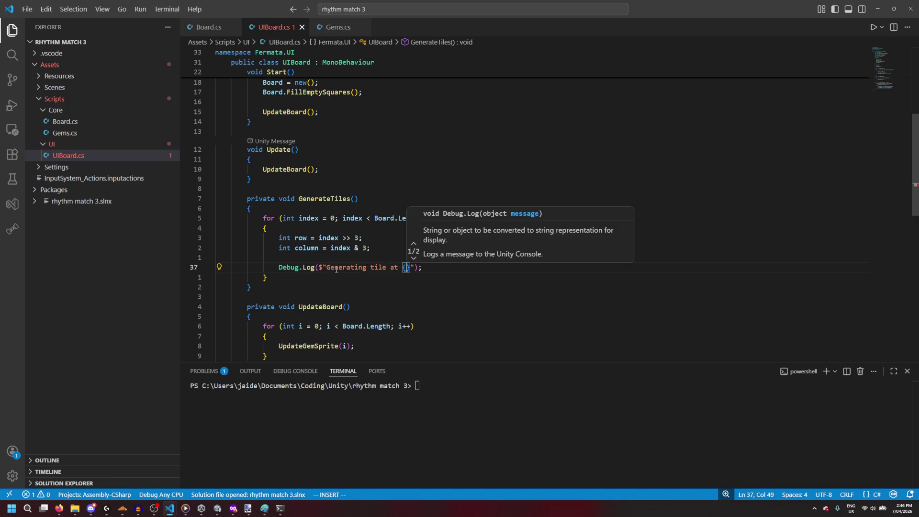
text(row)
key(Left)
key(Left)
key(Left)
text(()
key(Right)
key(Right)
key(Right)
text(, {column})..."))
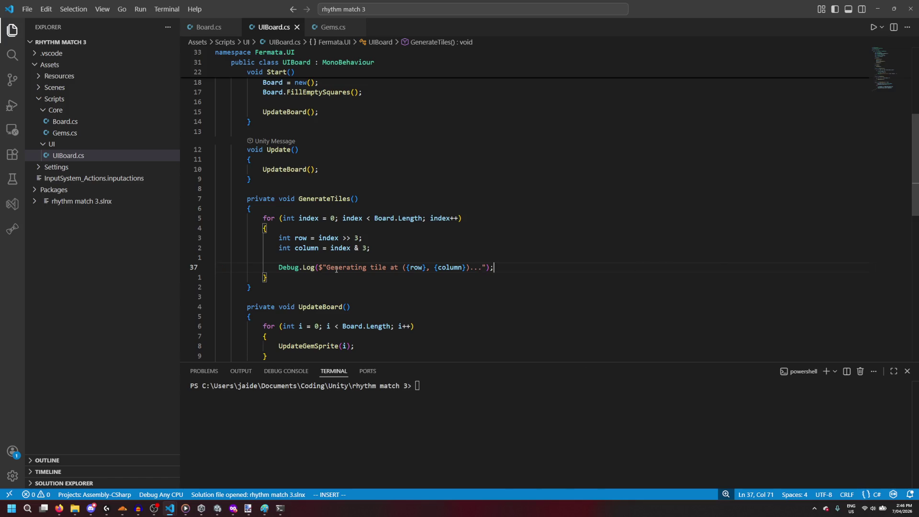
Step: Back in Unity, assign Tile as Board Parent's Tile Prefab
key(Right)
scroll(526, 215, up, 1)
click(875, 4)
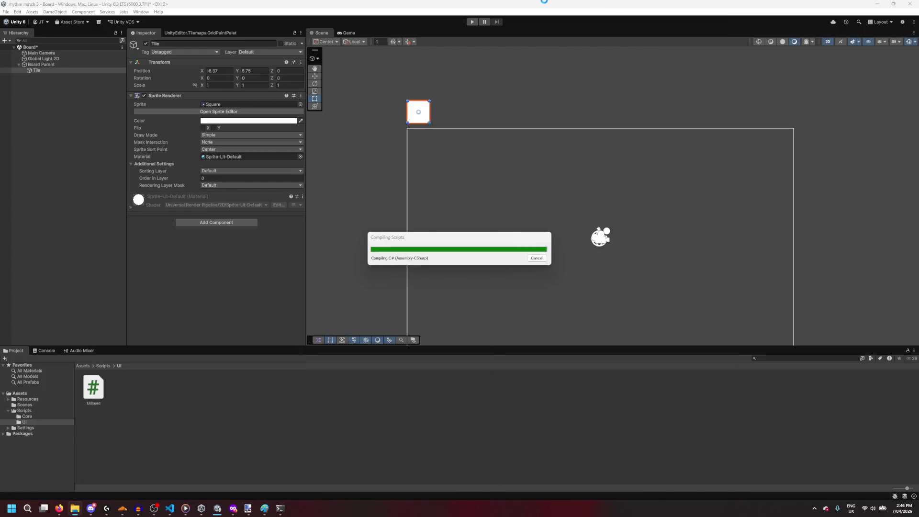
mouse_move(170, 508)
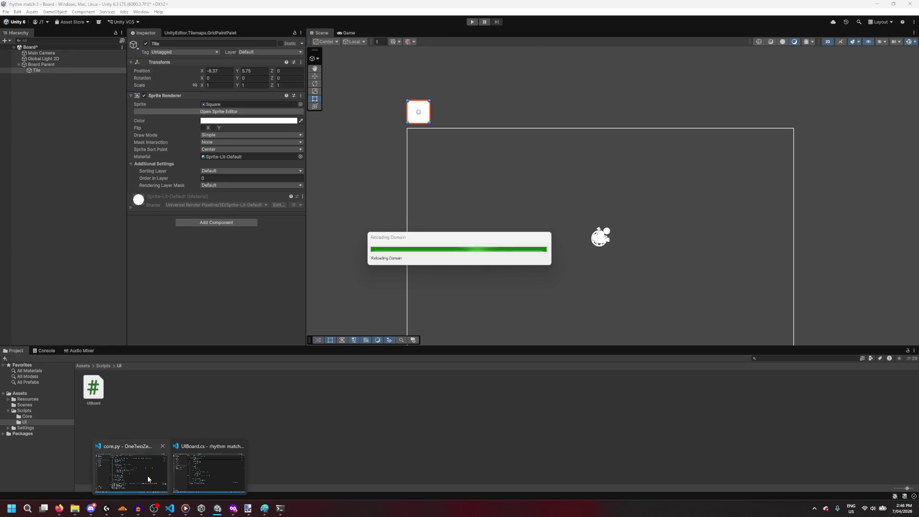
click(148, 479)
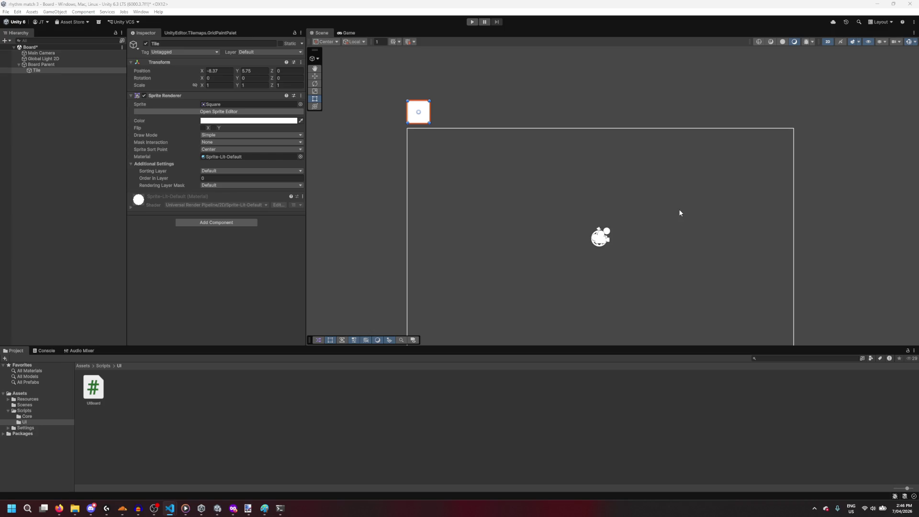
click(604, 3)
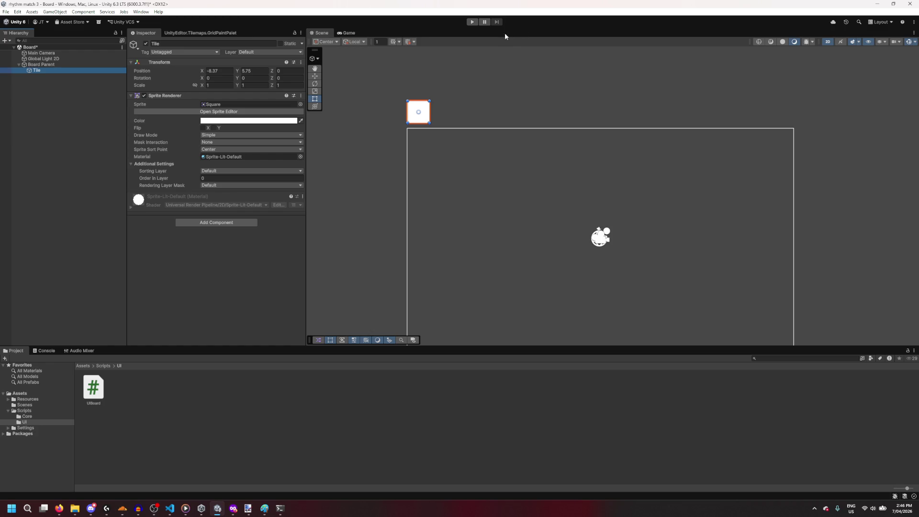
click(60, 64)
drag(59, 69, 247, 131)
Step: Save the scene and play-test it, reviewing the NullReferenceException errors in the Console
key(ctrl+s)
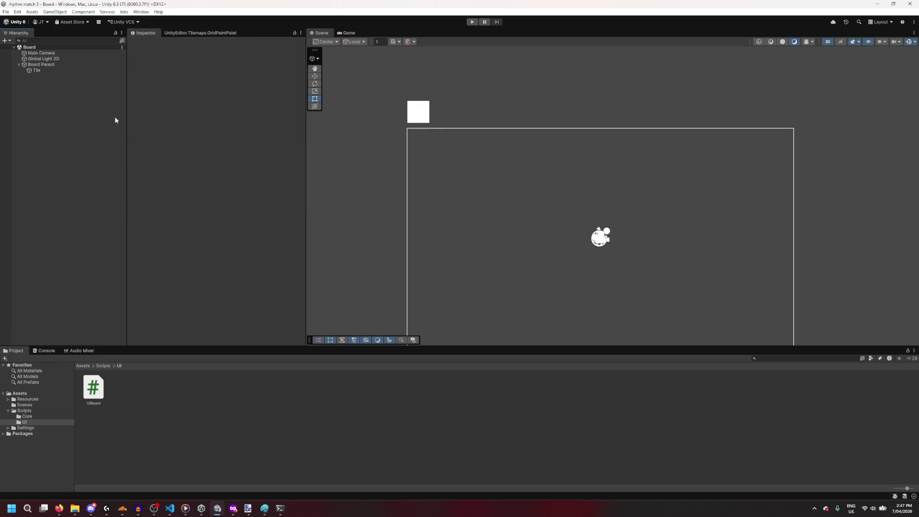
click(55, 64)
click(472, 22)
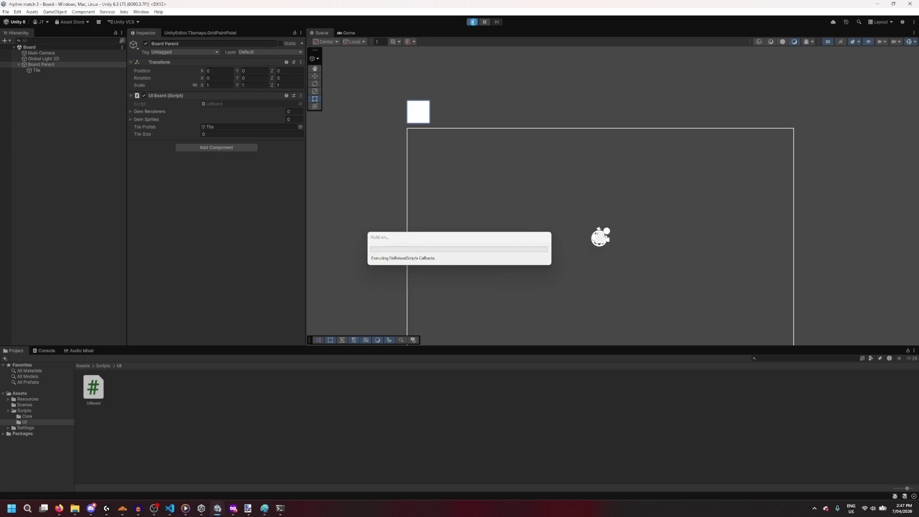
click(53, 351)
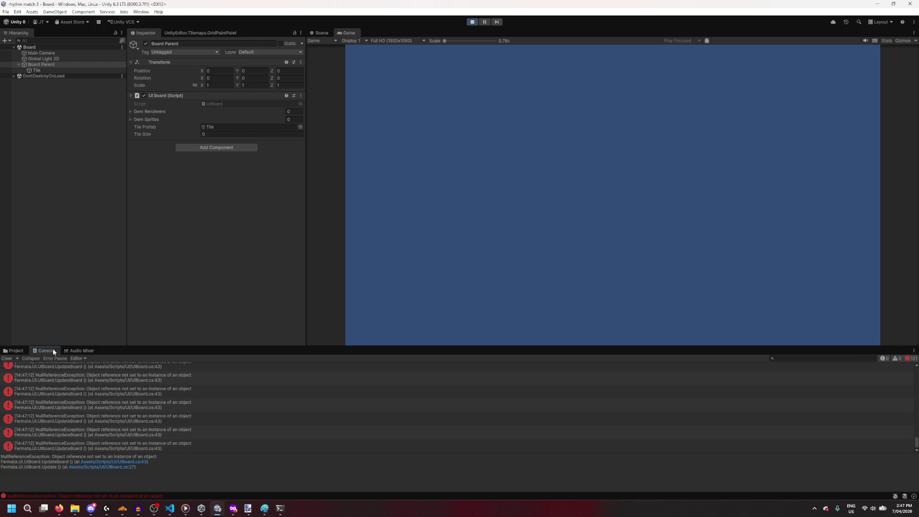
click(473, 21)
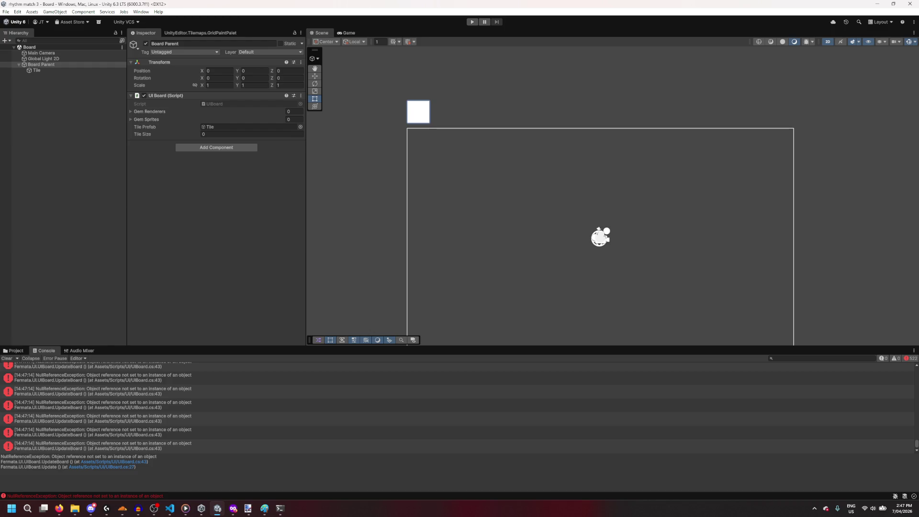
key(alt+Tab)
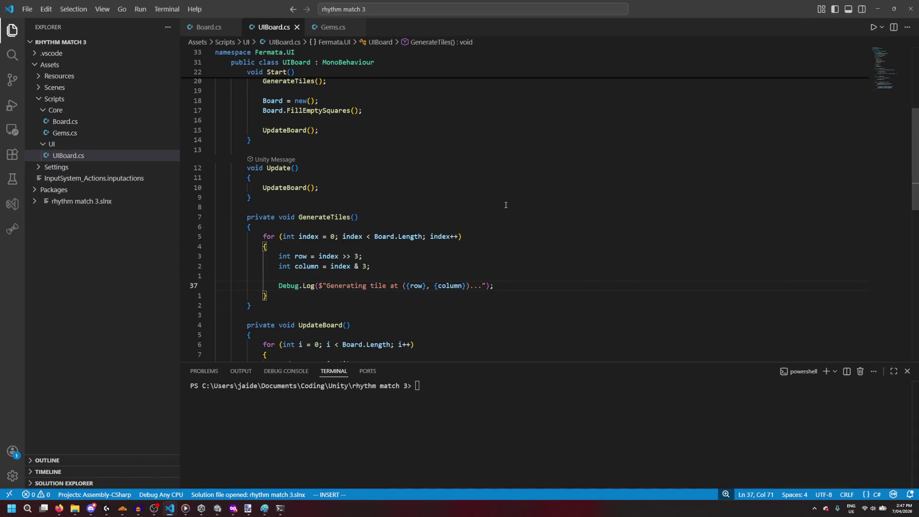
Step: Toggle commenting on the UpdateBoard() call in Update
scroll(514, 216, up, 5)
scroll(431, 166, down, 4)
click(263, 211)
key(ctrl+slash)
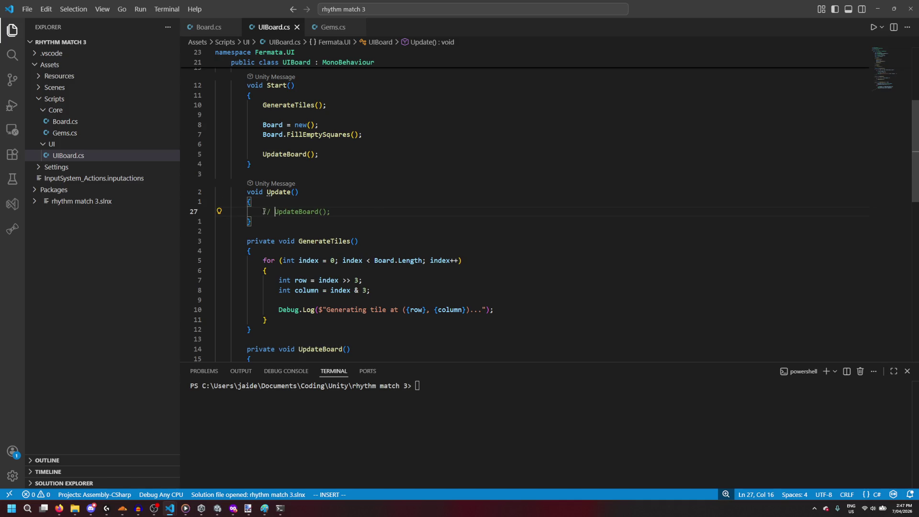
scroll(582, 168, up, 1)
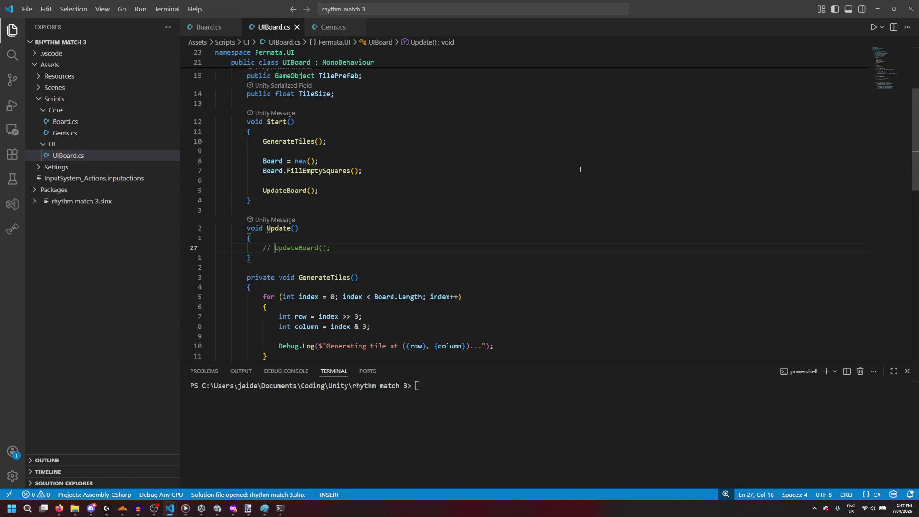
key(BackSpace)
key(BackSpace)
key(BackSpace)
scroll(335, 240, down, 4)
Step: Add a return; line to UpdateGemSprite, then delete it again
click(331, 264)
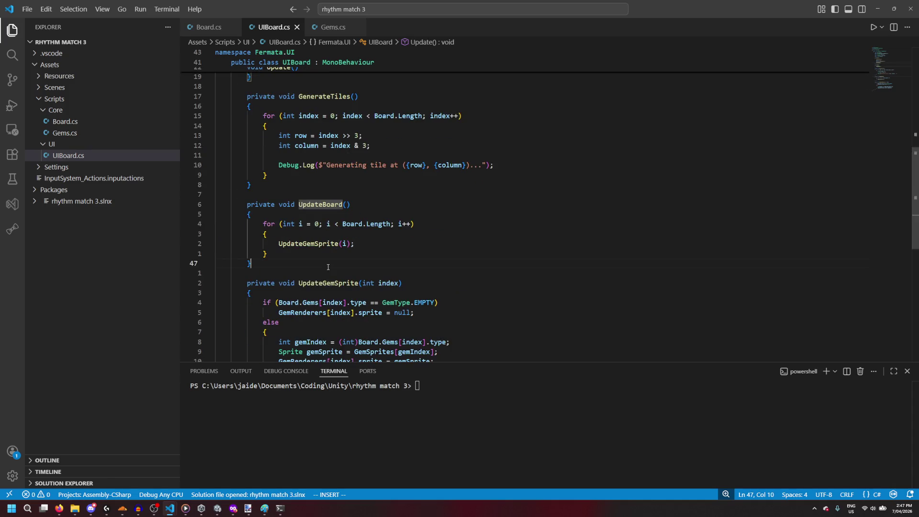
scroll(331, 268, down, 1)
click(313, 239)
key(Return)
text(return;)
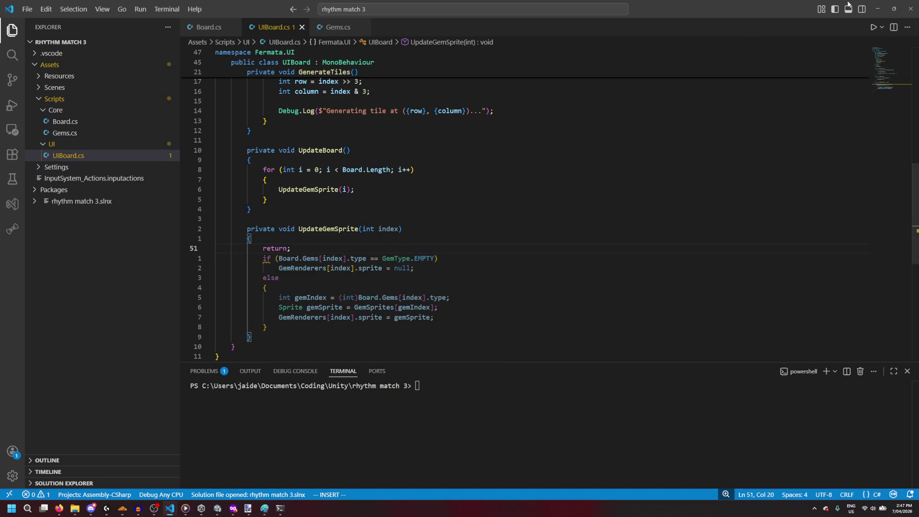
scroll(849, 60, up, 6)
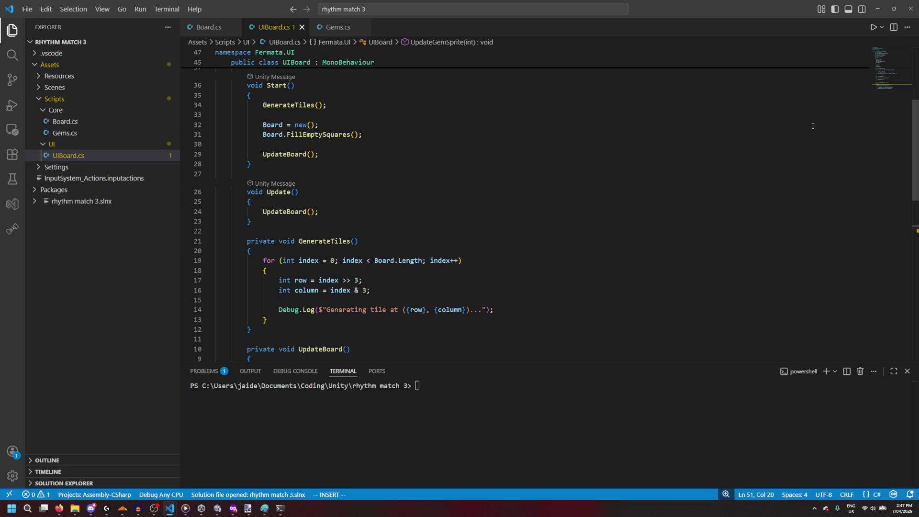
scroll(850, 60, down, 2)
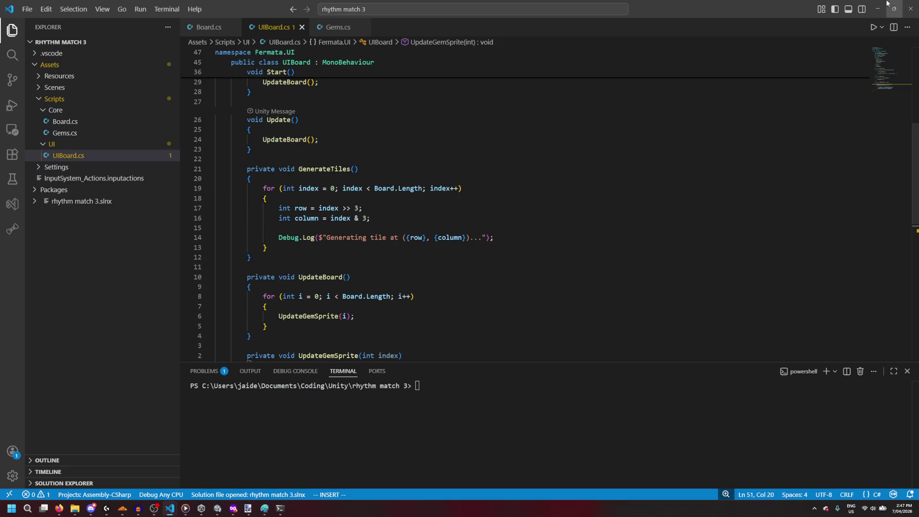
scroll(419, 254, down, 2)
drag(291, 302, 184, 306)
key(BackSpace)
key(BackSpace)
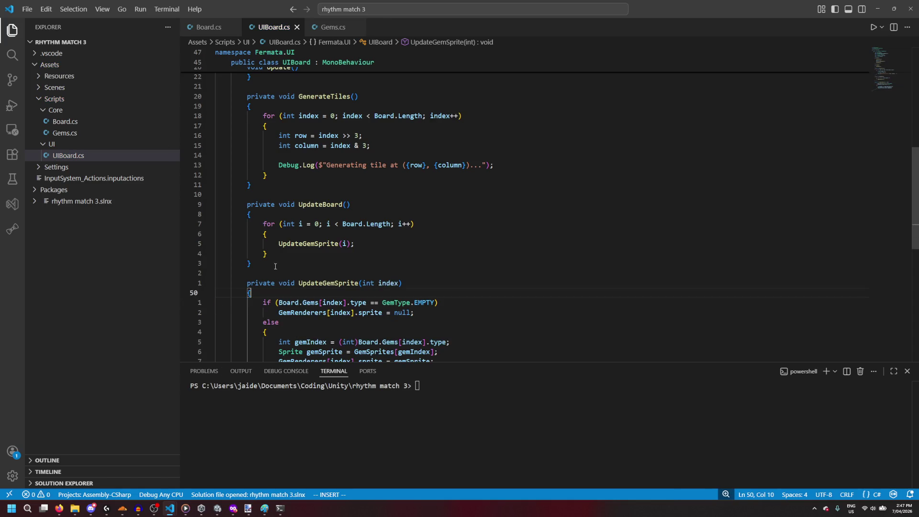
Step: Insert return; at the top of UpdateBoard() and return to Unity
click(285, 215)
key(Return)
text(return;)
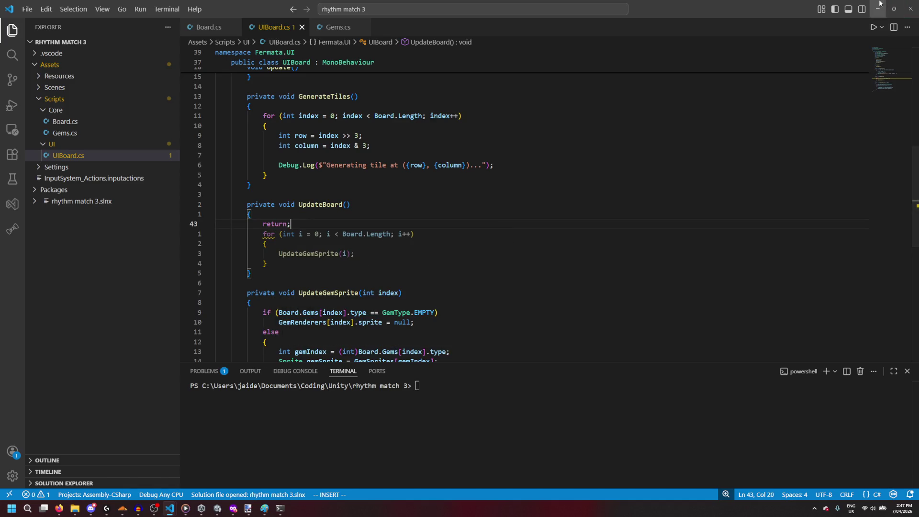
click(878, 9)
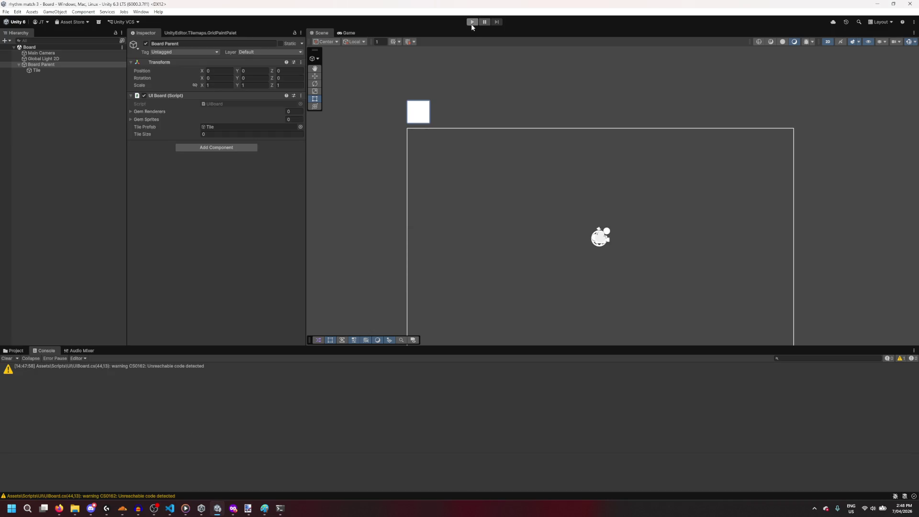
Step: Play-test the game, hitting a GenerateTiles NullReferenceException, then reopen UIBoard.cs
click(472, 23)
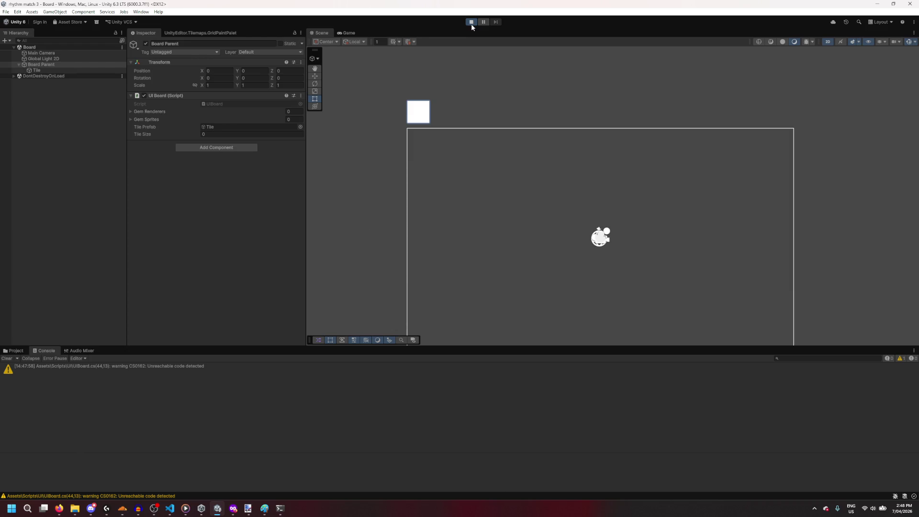
click(472, 24)
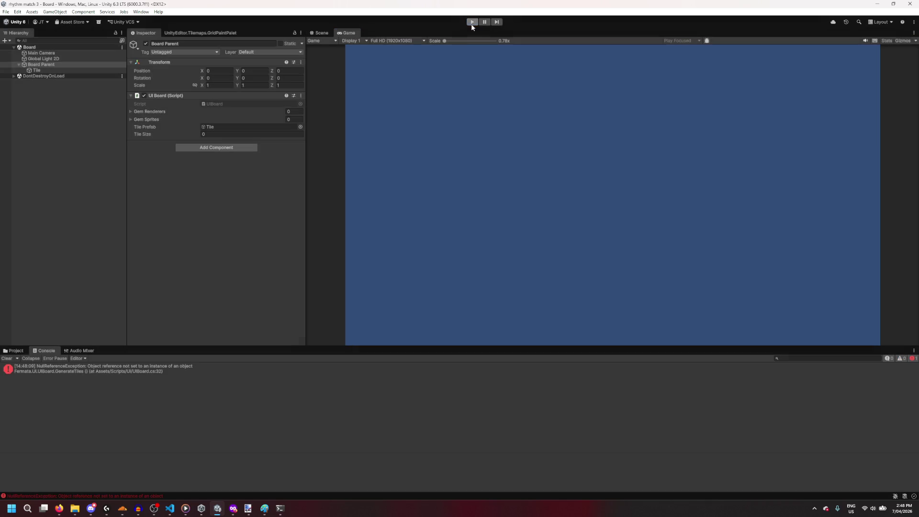
mouse_move(173, 509)
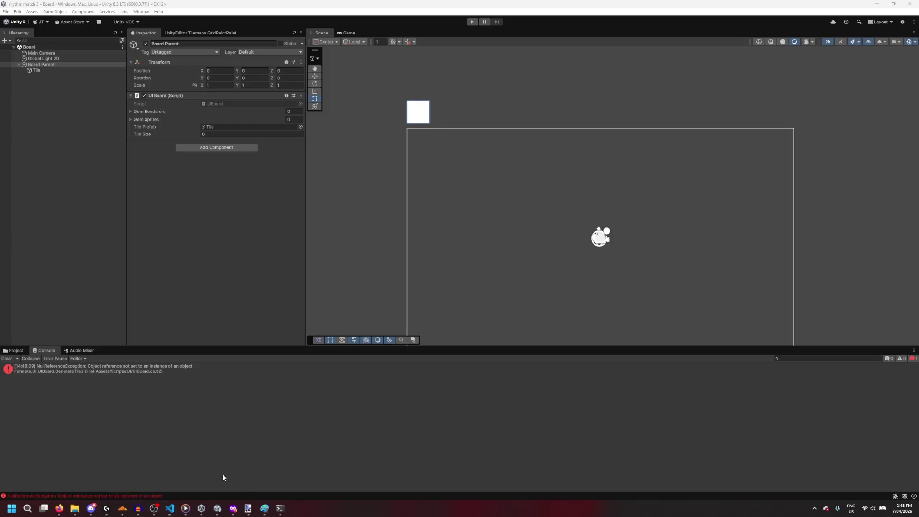
click(222, 473)
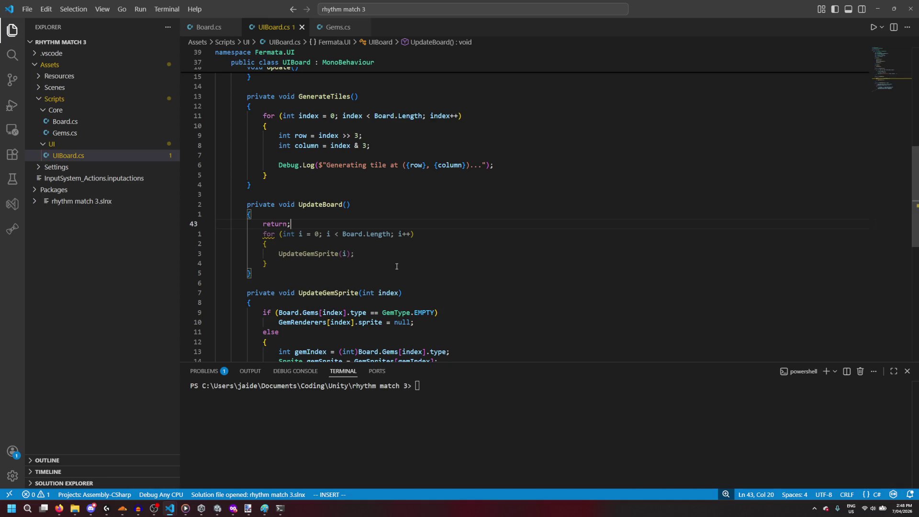
Step: Leave Vim insert mode and navigate up to the Start() method
key(Escape)
key(asciicircum)
key(1)
key(1)
key(k)
scroll(396, 267, up, 2)
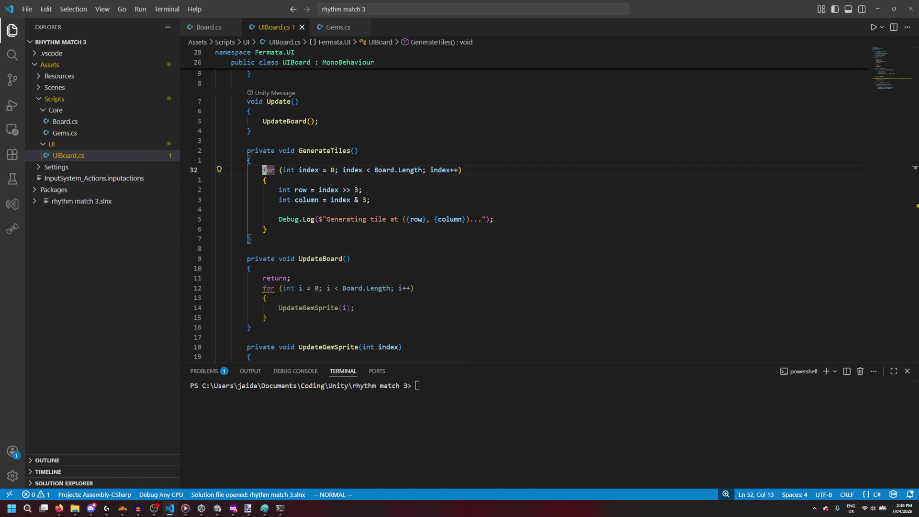
scroll(348, 235, up, 9)
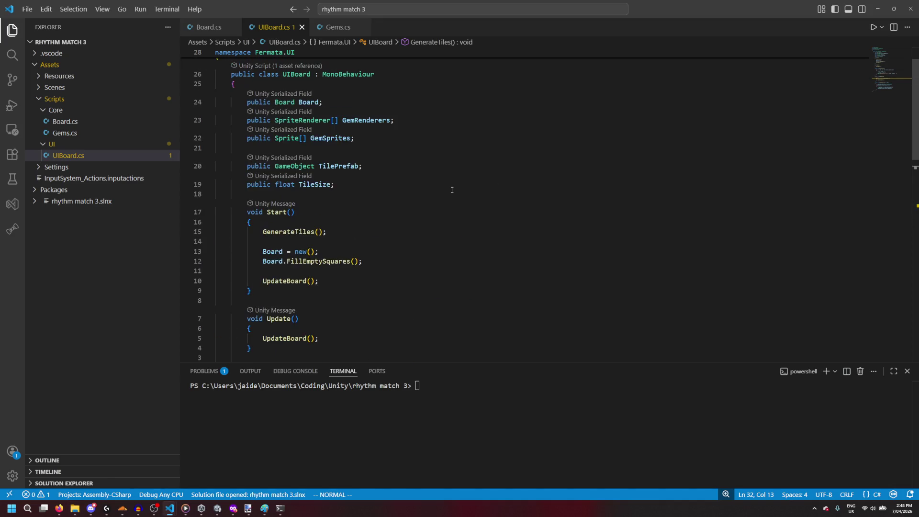
scroll(348, 236, down, 6)
scroll(349, 236, up, 3)
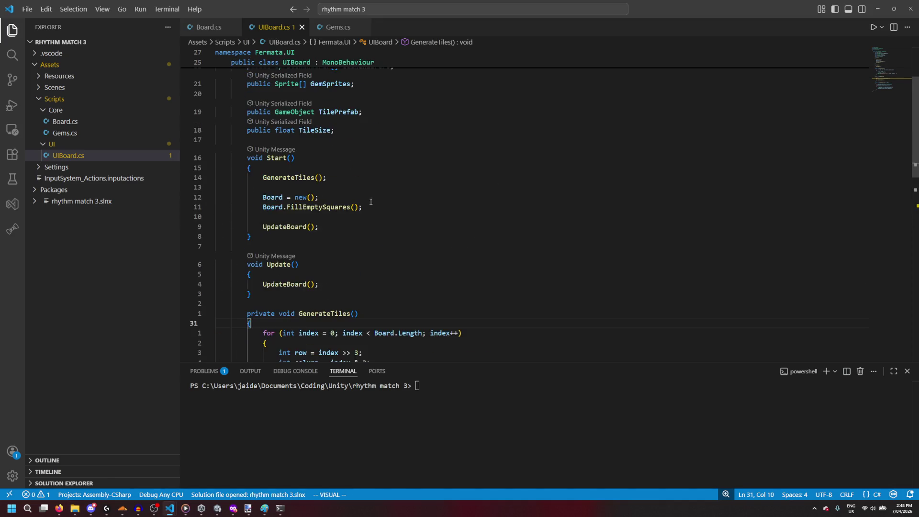
Step: Move the GenerateTiles(); call below Board.FillEmptySquares() using Vim cut and paste
click(350, 182)
key(d)
key(d)
key(j)
key(j)
key(p)
key(k)
key(k)
key(k)
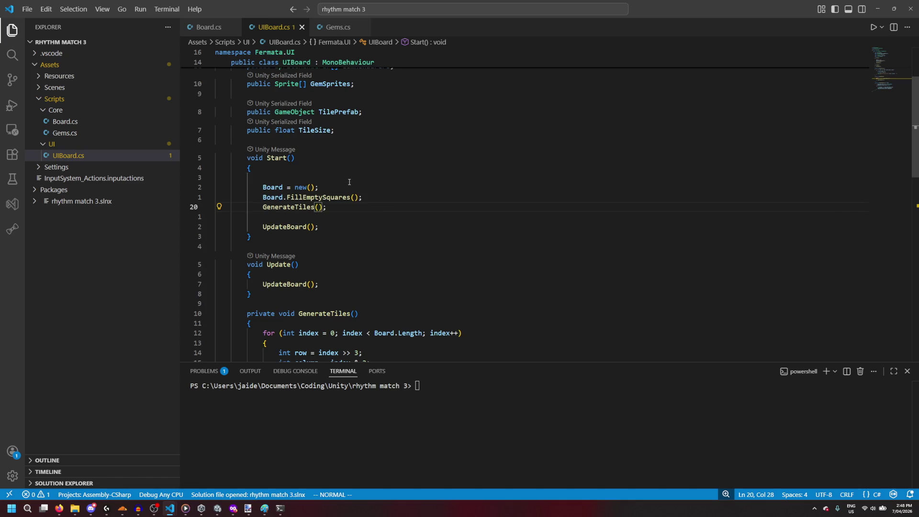
key(d)
key(d)
key(j)
key(j)
key(shift+p)
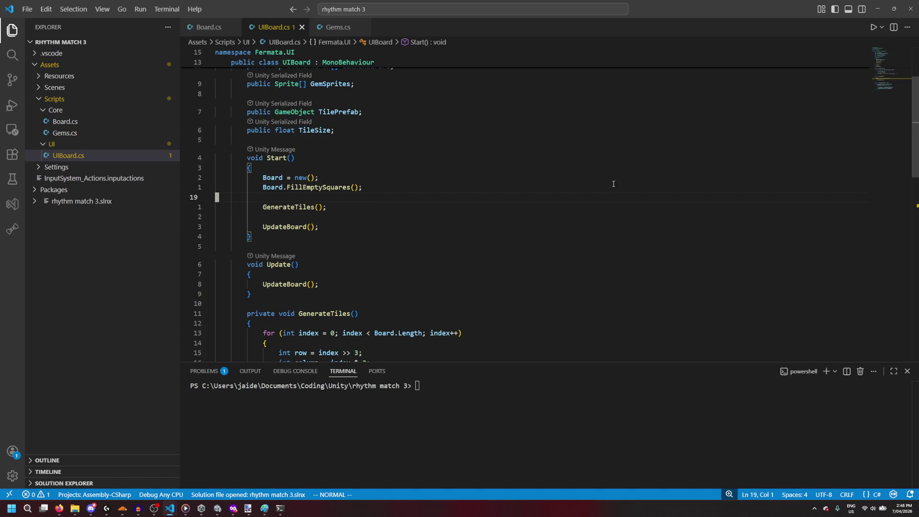
click(875, 4)
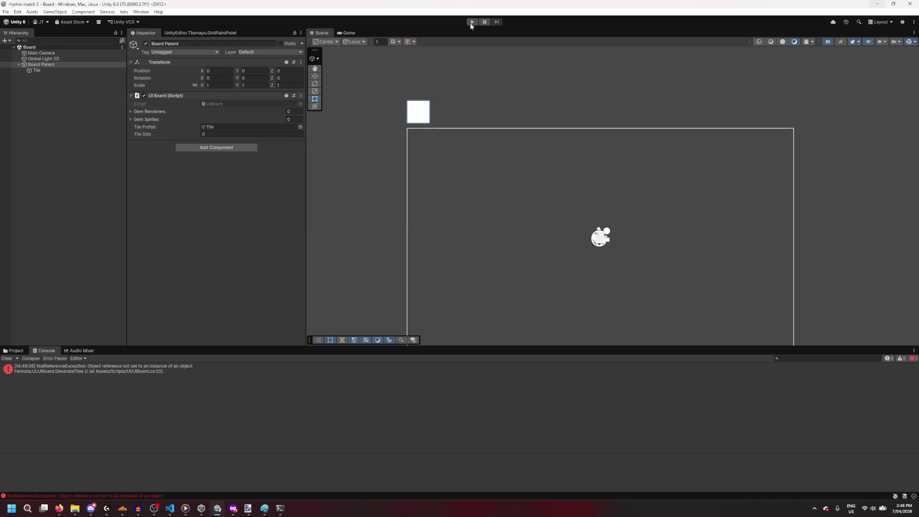
Step: Play the scene, scroll the 'Generating tile at' logs, inspect the (0, 3) entry, then stop
click(471, 22)
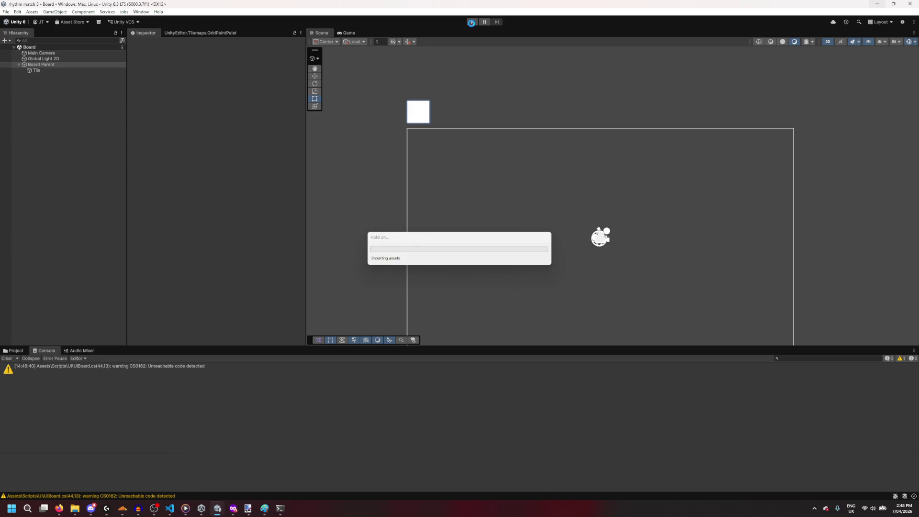
click(472, 22)
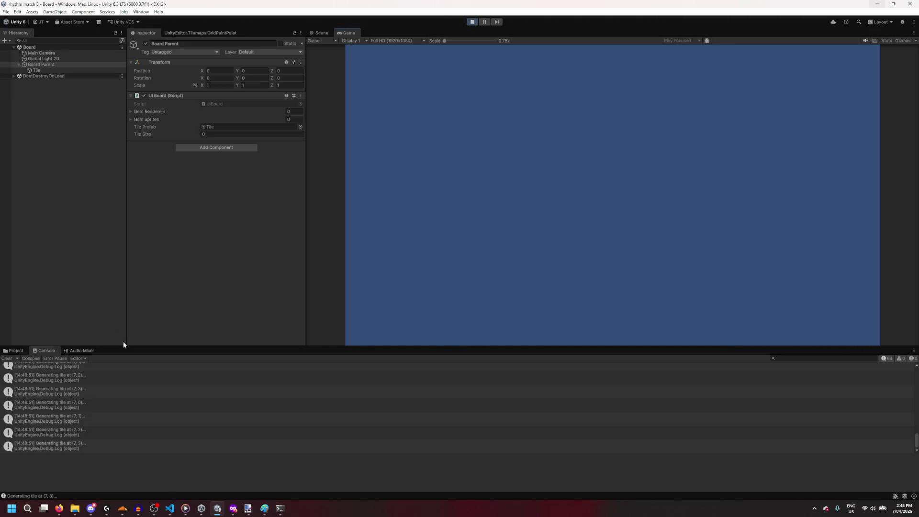
scroll(145, 391, up, 3)
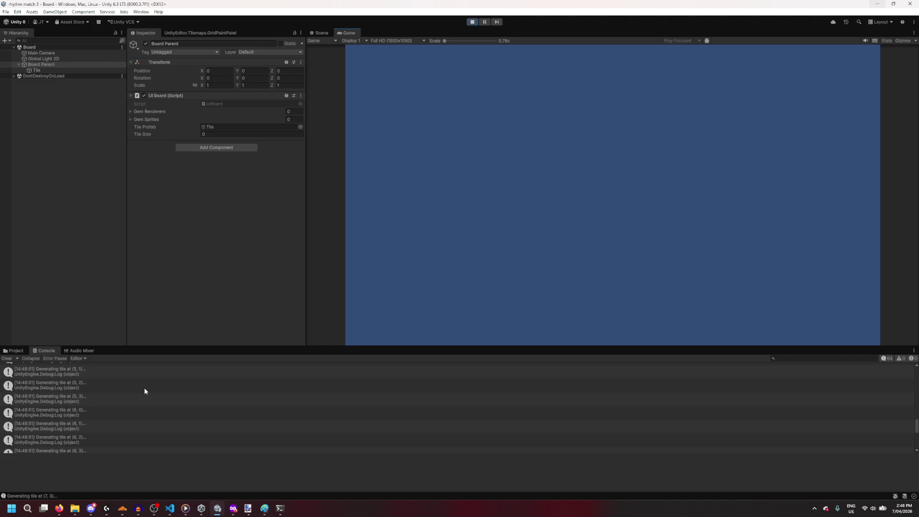
scroll(110, 407, down, 3)
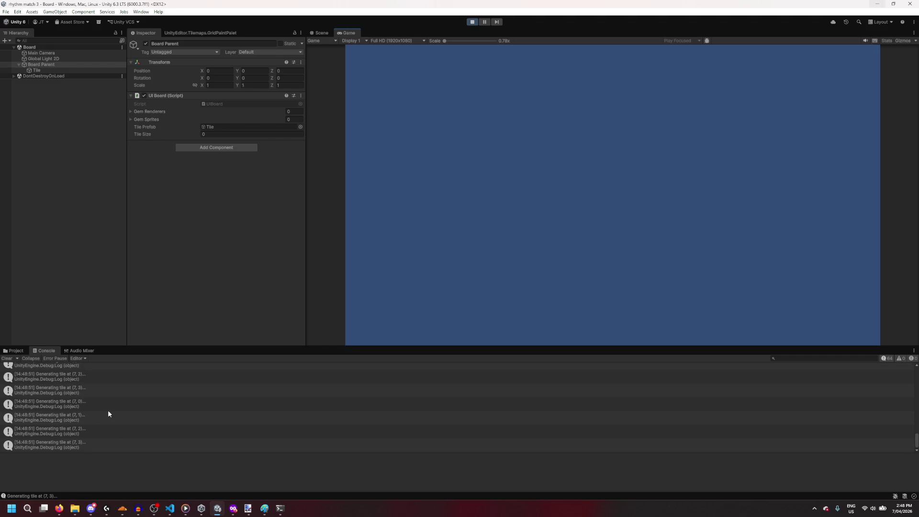
scroll(108, 414, up, 2)
scroll(108, 414, up, 3)
scroll(108, 414, up, 2)
scroll(109, 413, up, 8)
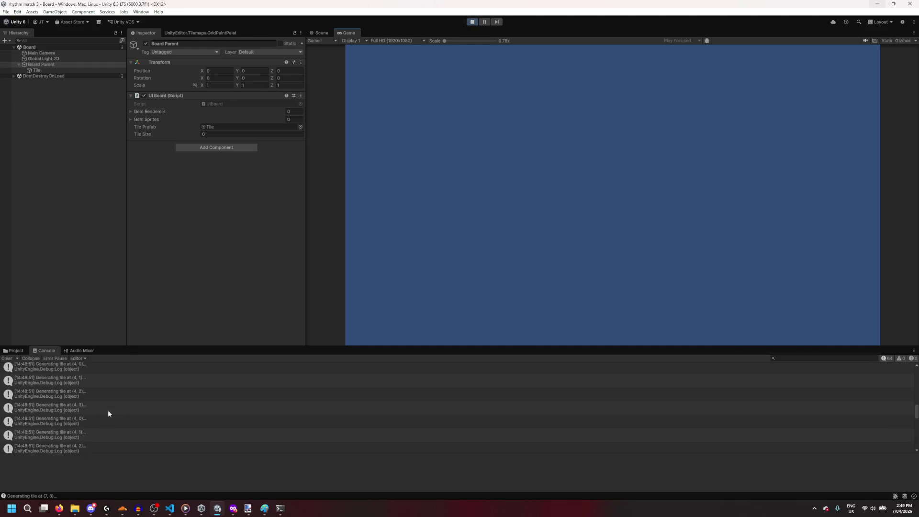
scroll(108, 414, up, 5)
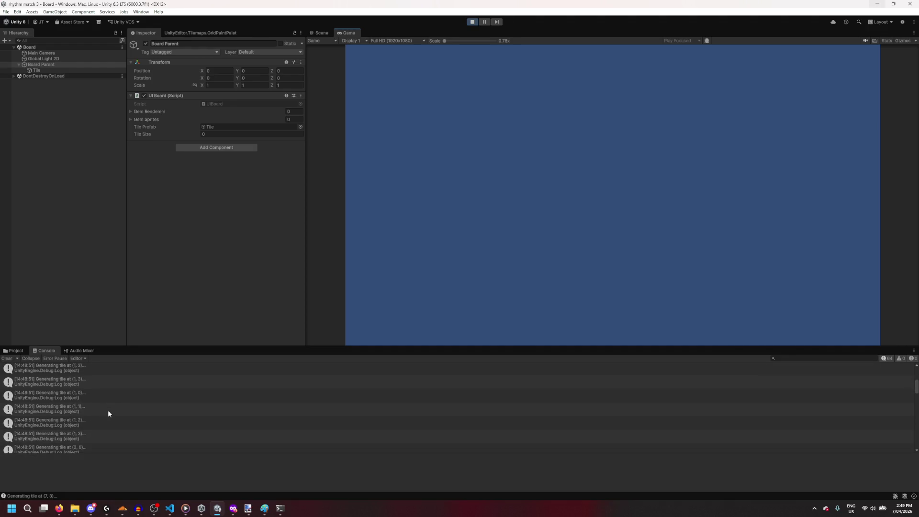
drag(101, 368, 99, 444)
click(481, 22)
Step: Glance at Board.cs and Gems.cs, then return to UIBoard.cs's column calculation line
mouse_move(169, 509)
click(185, 470)
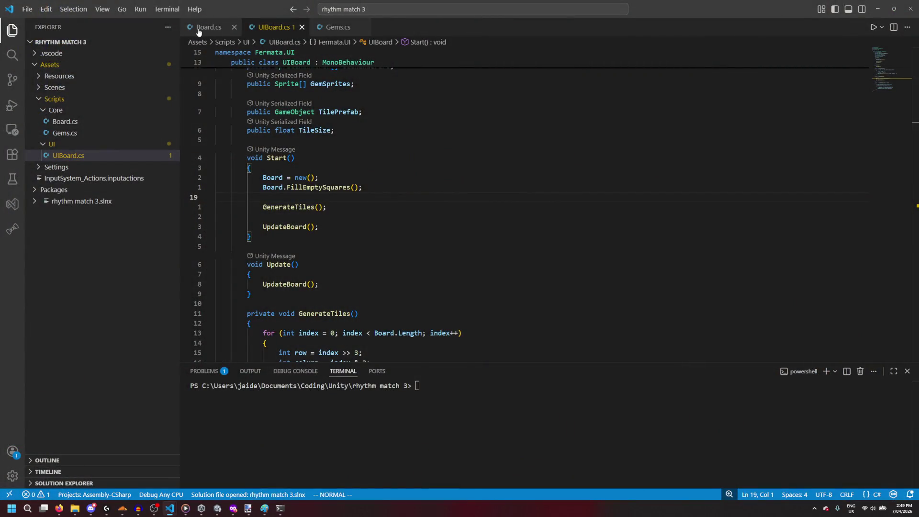
click(208, 27)
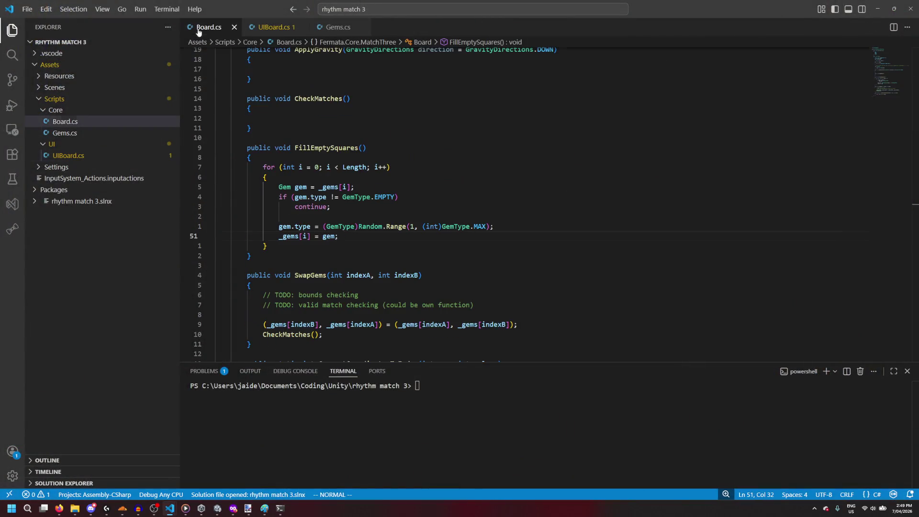
click(333, 27)
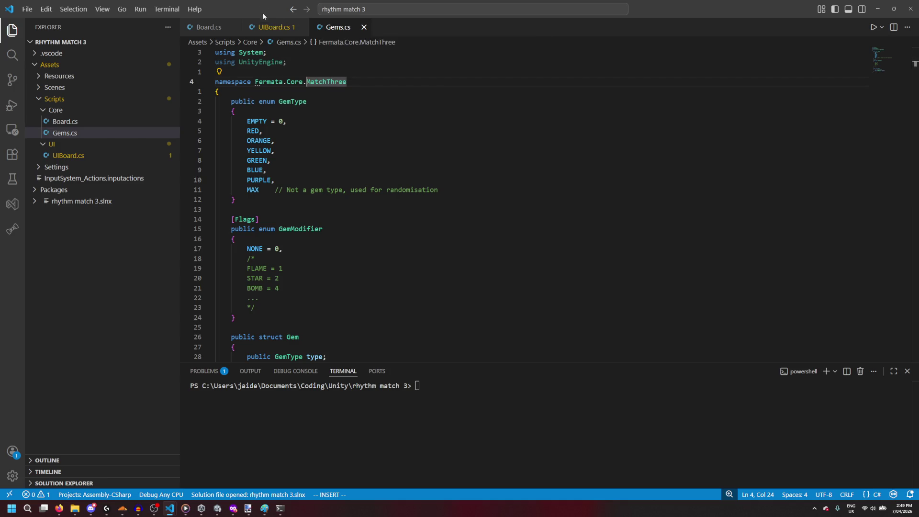
click(274, 27)
click(389, 201)
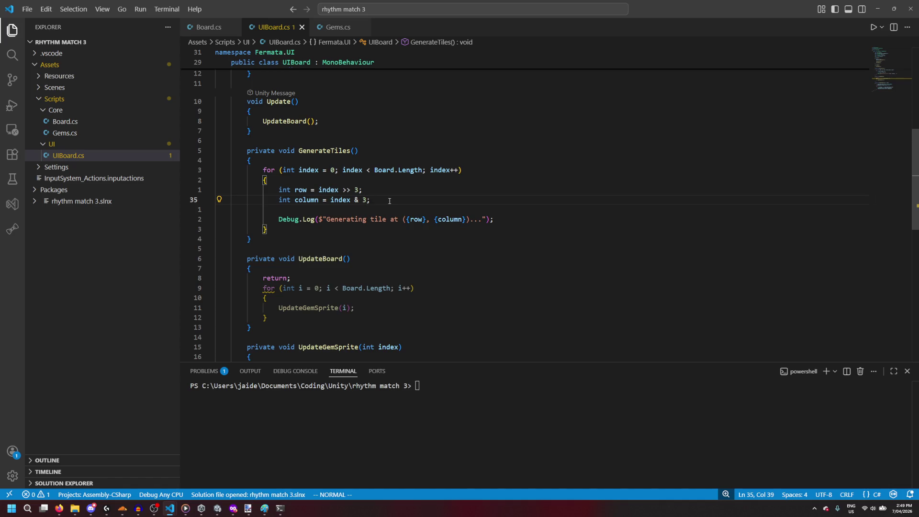
key(alt+Tab)
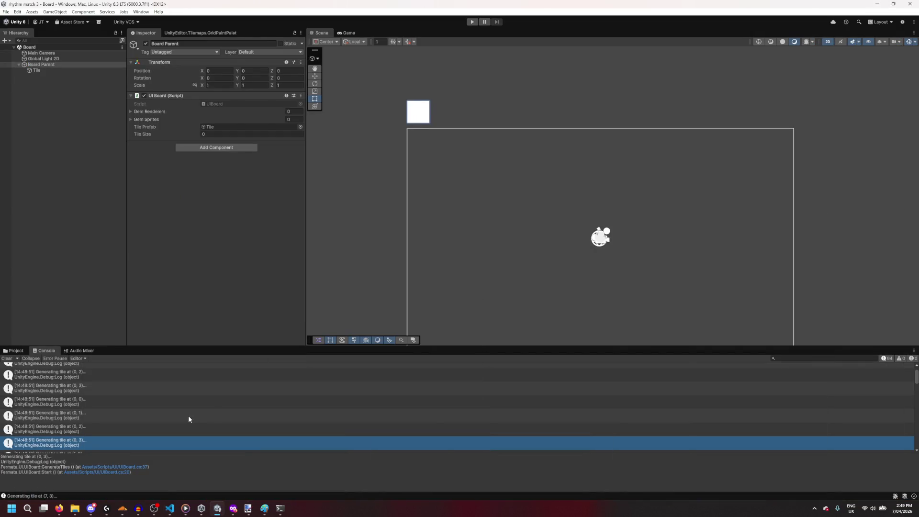
Step: Scroll through the Console's tile-generation logs, then bring up the C# REPL window
scroll(188, 418, up, 2)
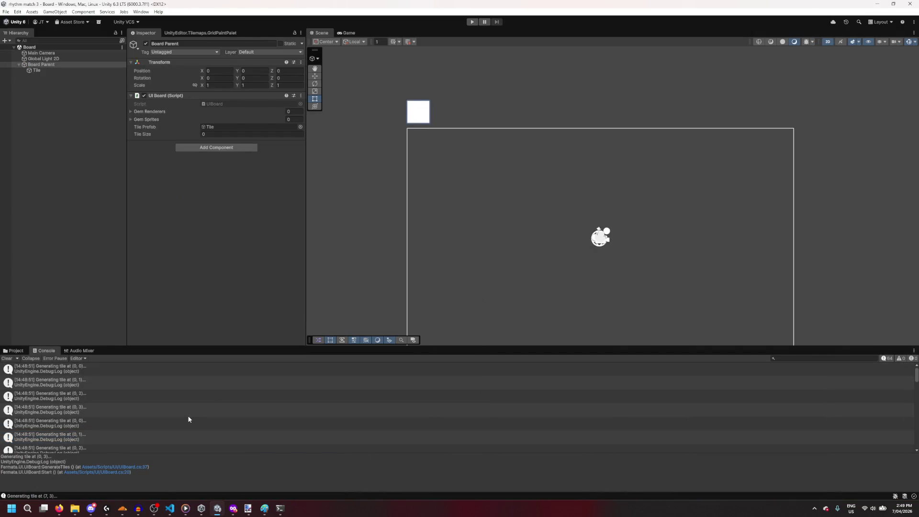
scroll(188, 420, down, 2)
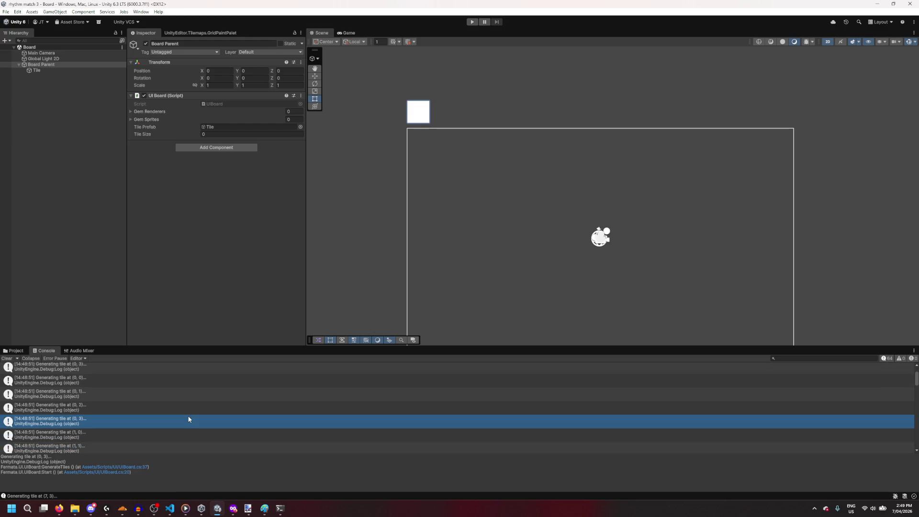
scroll(188, 419, up, 3)
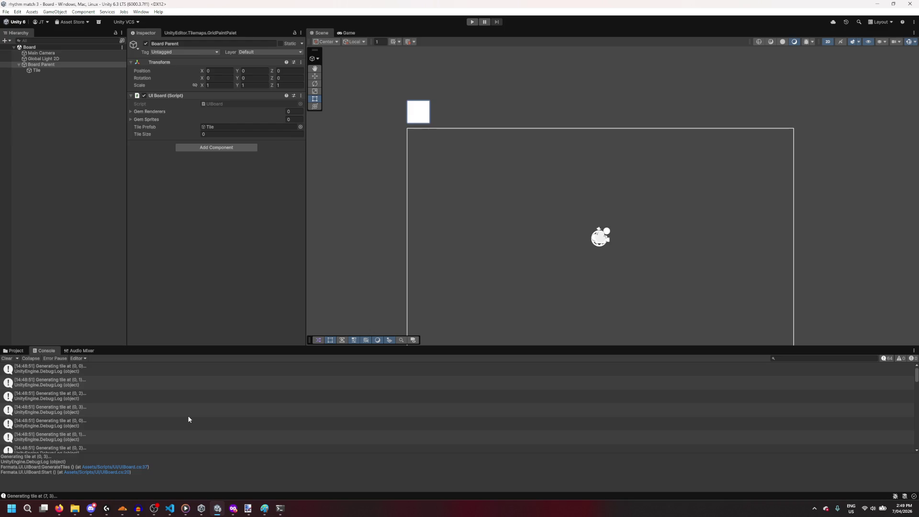
scroll(188, 420, down, 3)
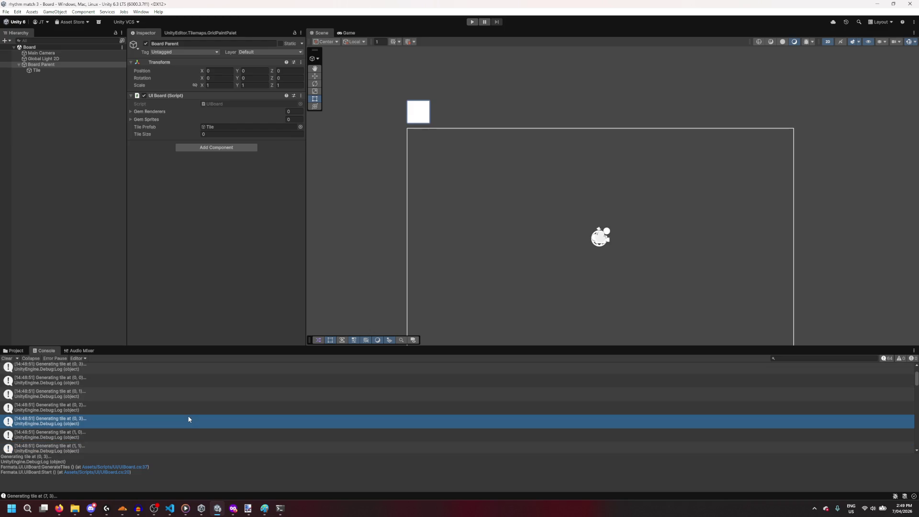
click(279, 511)
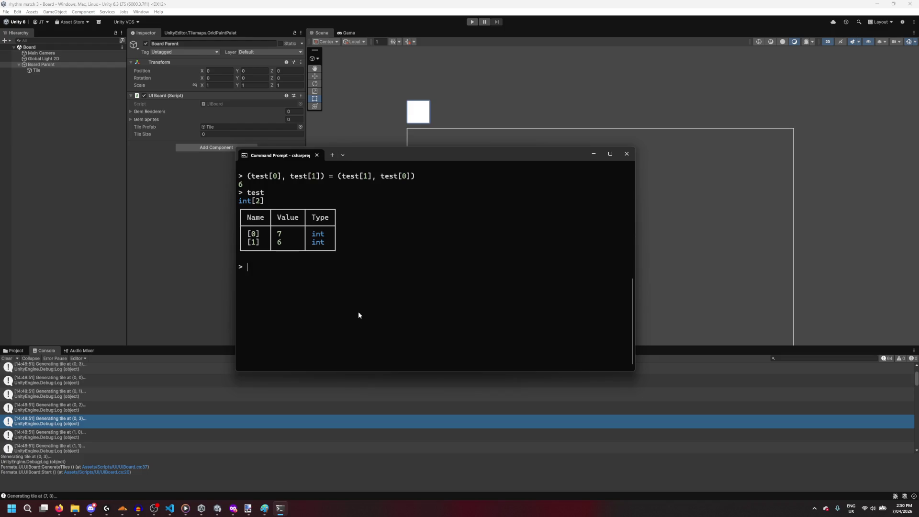
Step: Launch Python 3.13, evaluate bin(7) to get '0b111', then return to UIBoard.cs
key(super)
text(python)
key(Return)
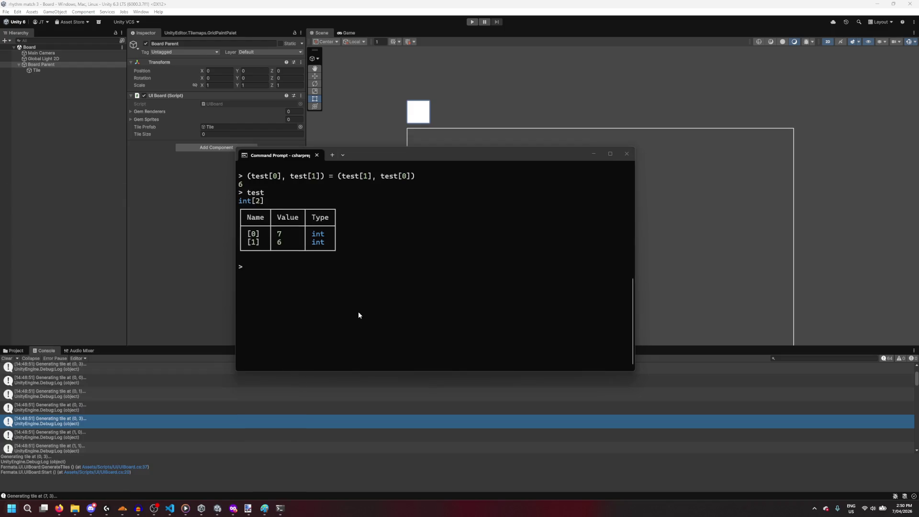
text(bin(7))
key(Return)
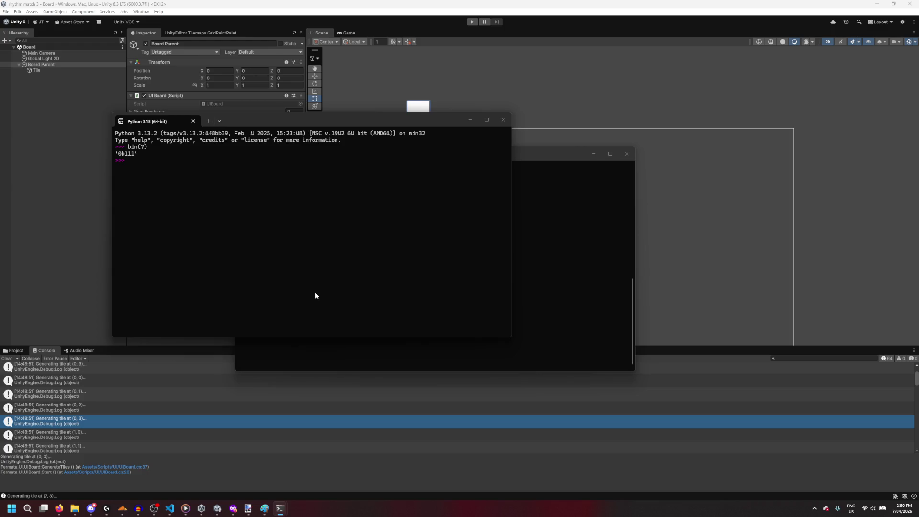
text(divmod()
mouse_move(170, 508)
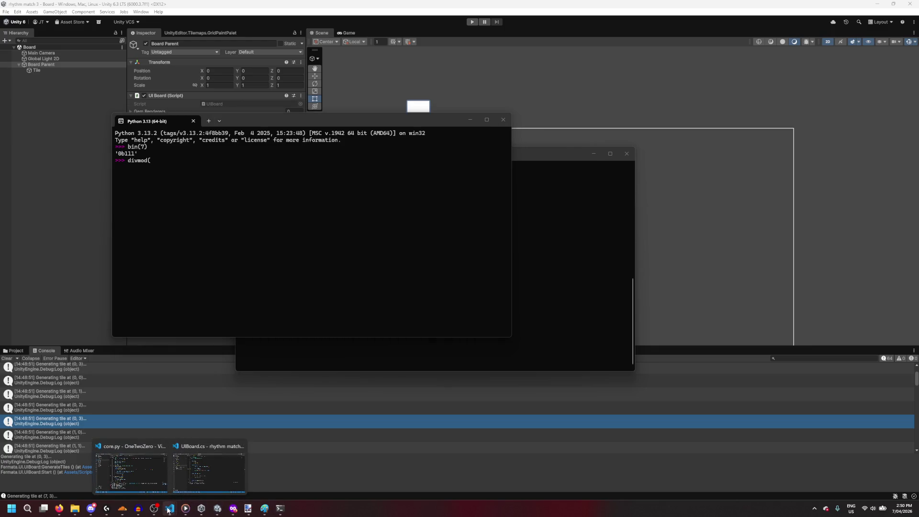
click(208, 472)
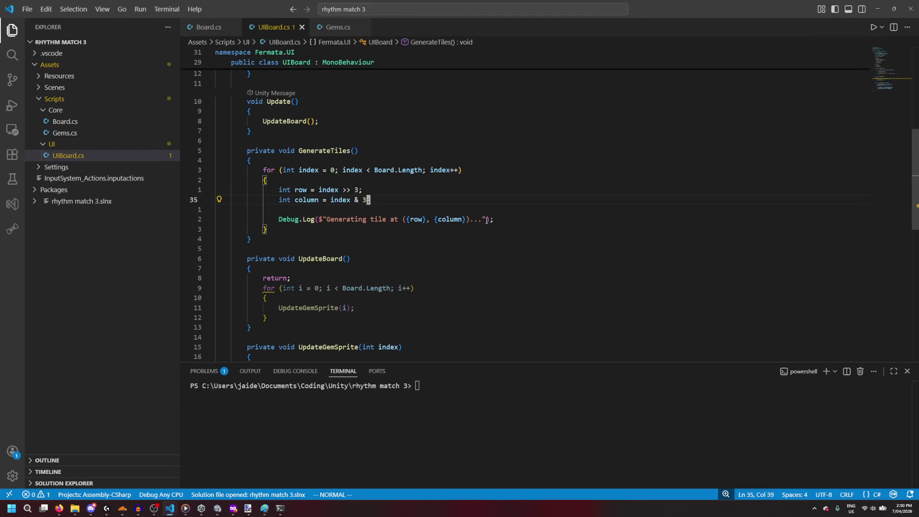
Step: Make the debug message read 'Generating tile at index {index}' and switch back to Unity
click(402, 220)
text(ile at index {index})
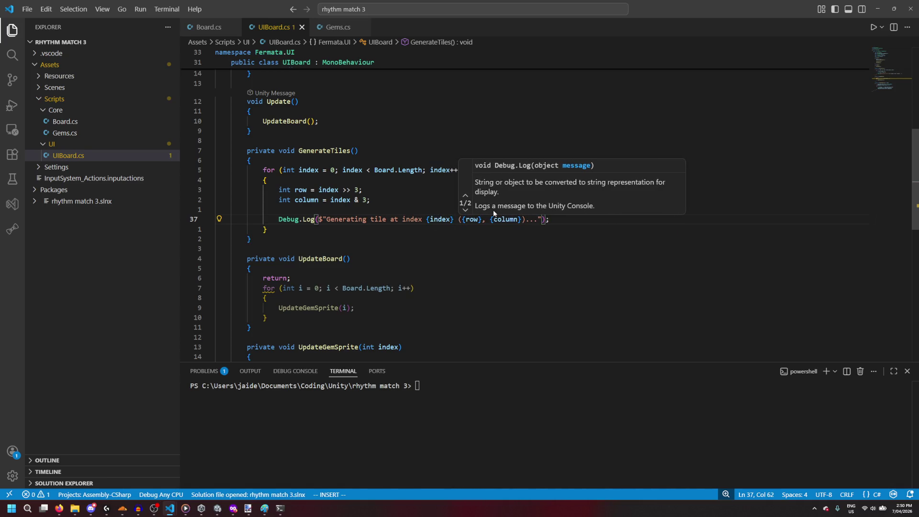
click(879, 3)
click(471, 22)
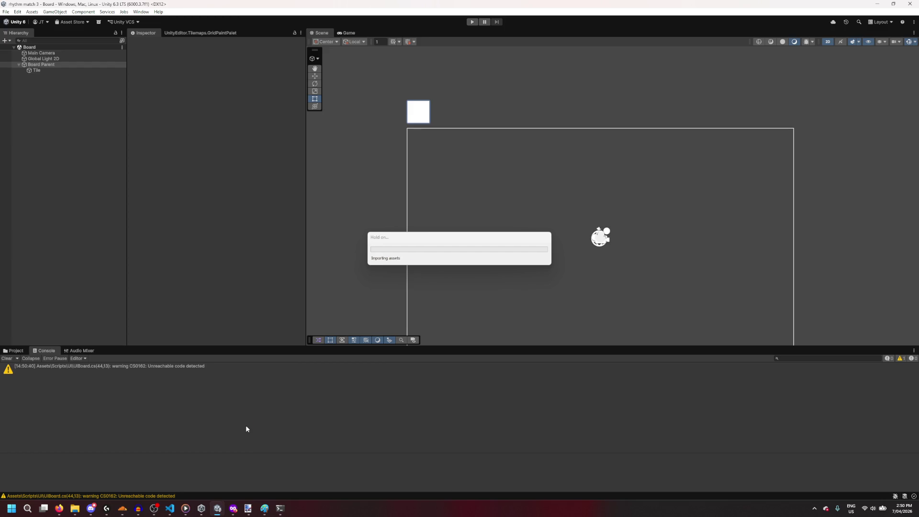
Step: Enter Play mode (Ctrl+P) so the Console logs every tile index, ending at 63 (7, 3)
key(ctrl+p)
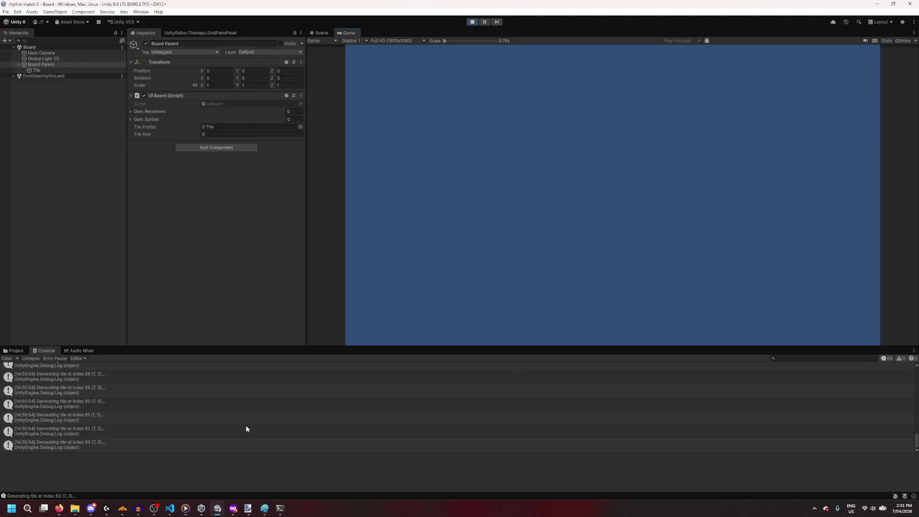
mouse_move(280, 508)
click(318, 474)
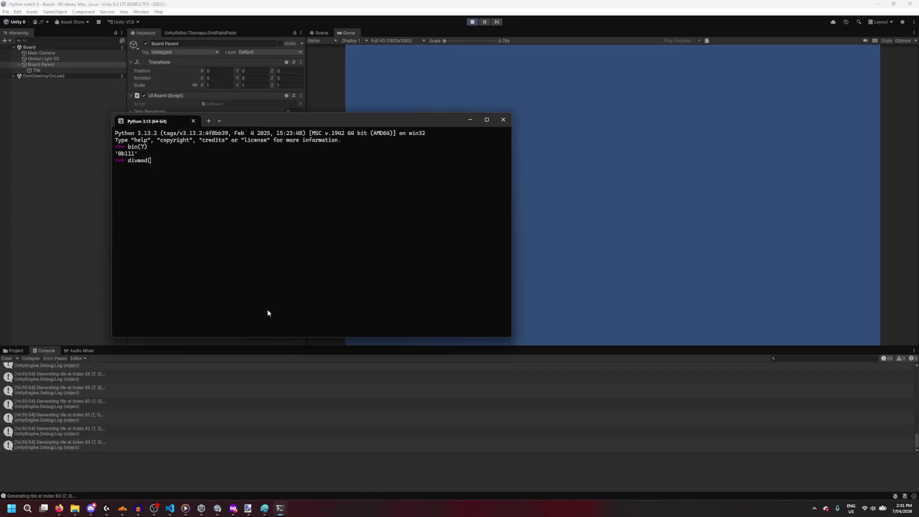
Step: In Python, evaluate divmod(63, 8) giving (7, 7), then 63 & 3 and 63 & 7 giving 7
text(63, 8)
text())
key(Return)
text(63 & )
text(3)
key(Up)
key(BackSpace)
text(7)
key(Return)
mouse_move(170, 509)
click(192, 480)
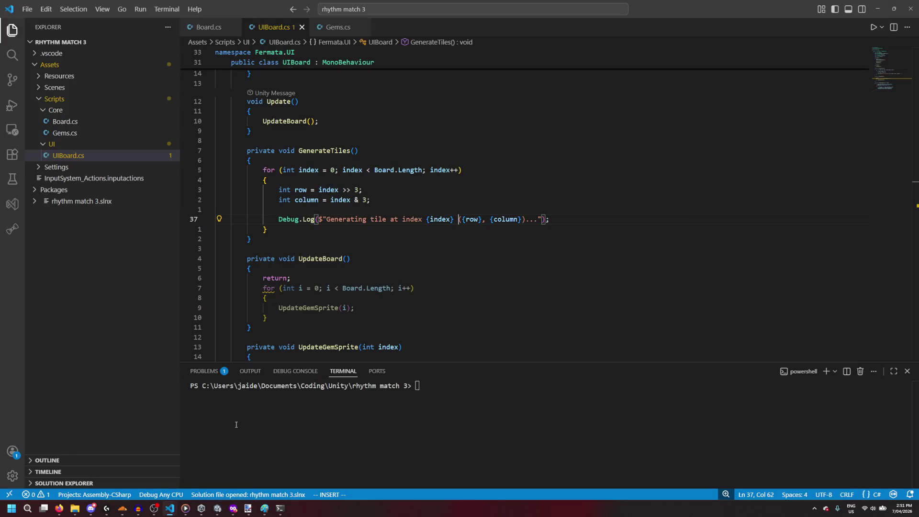
Step: Replace the column mask '& 3' with '& 0b111', briefly trying a hexadecimal variant
click(374, 200)
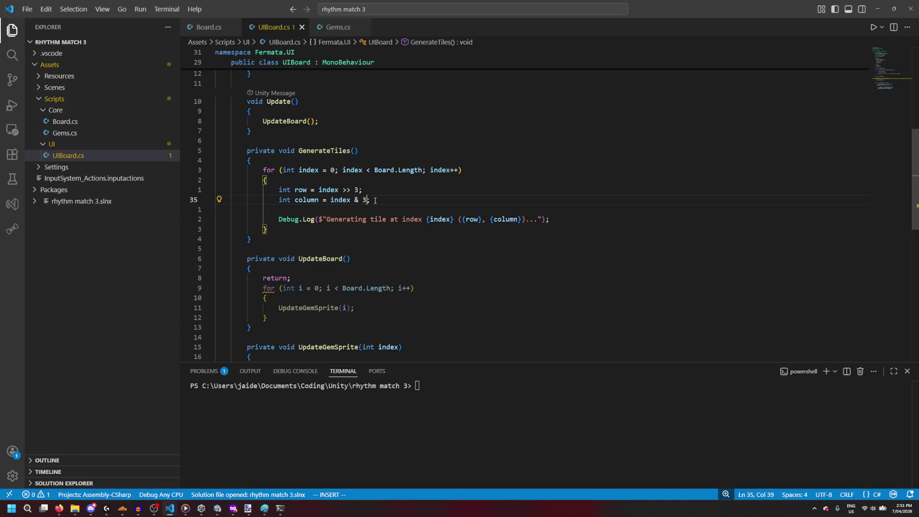
key(BackSpace)
text(0b111)
key(BackSpace)
key(BackSpace)
key(BackSpace)
text(x7)
key(BackSpace)
text(11)
key(ctrl+z)
key(ctrl+z)
key(ctrl+z)
Step: Check the column line's 0b111 mask, then return to Unity and stop the running scene
click(390, 220)
click(385, 226)
click(420, 203)
double_click(381, 201)
click(386, 200)
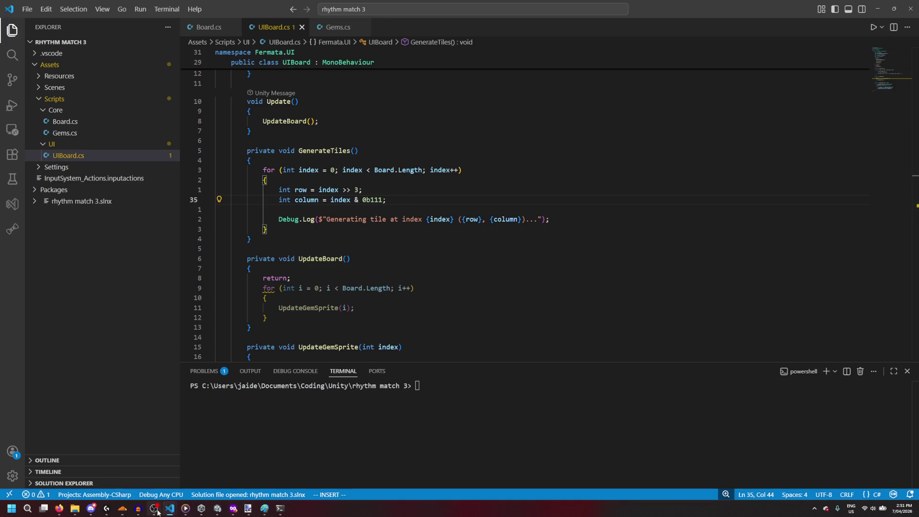
click(218, 508)
click(469, 21)
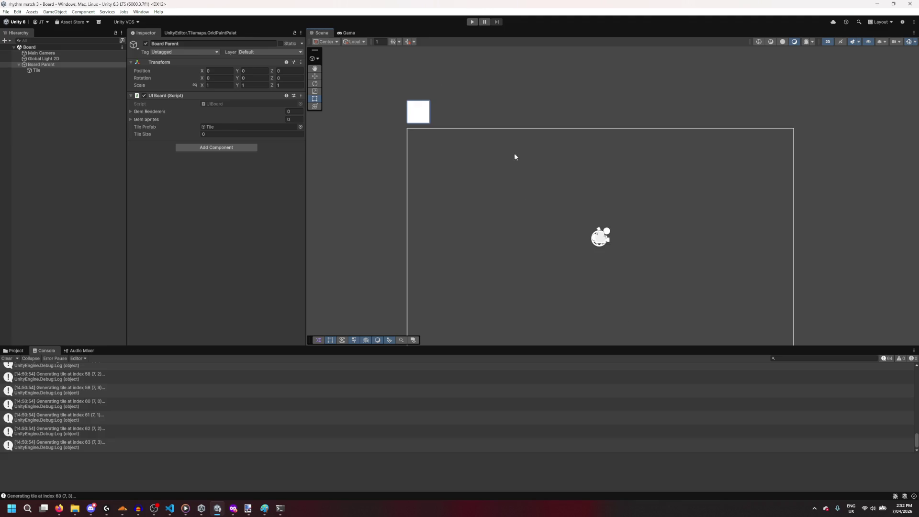
Step: Play the scene twice, scroll the Console's Generating tile messages, then stop playback
click(794, 445)
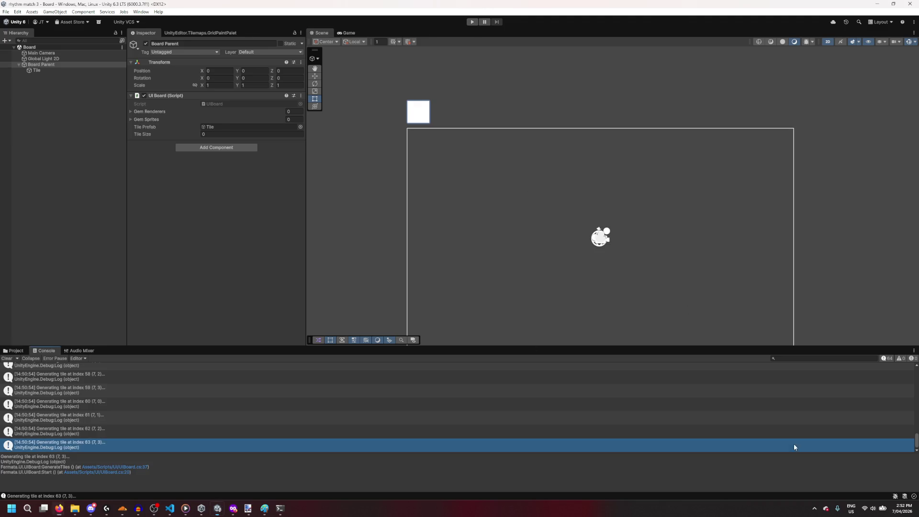
click(470, 22)
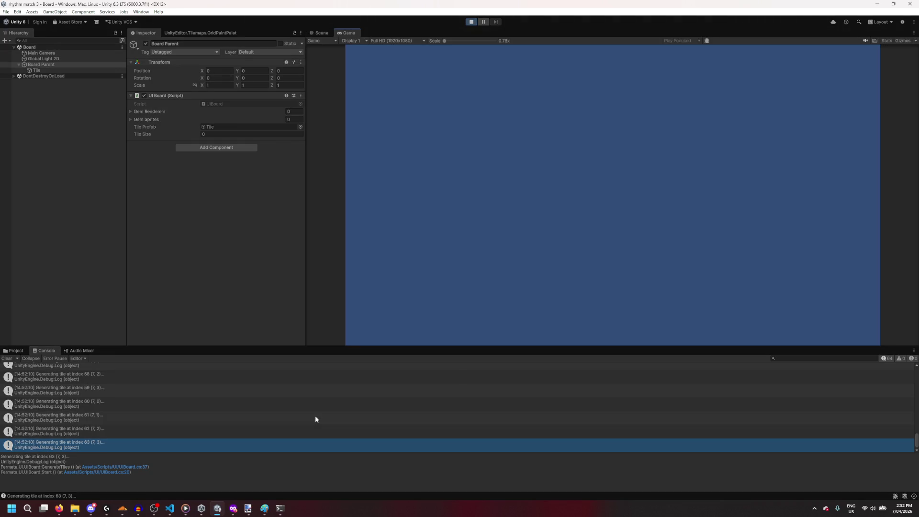
click(472, 22)
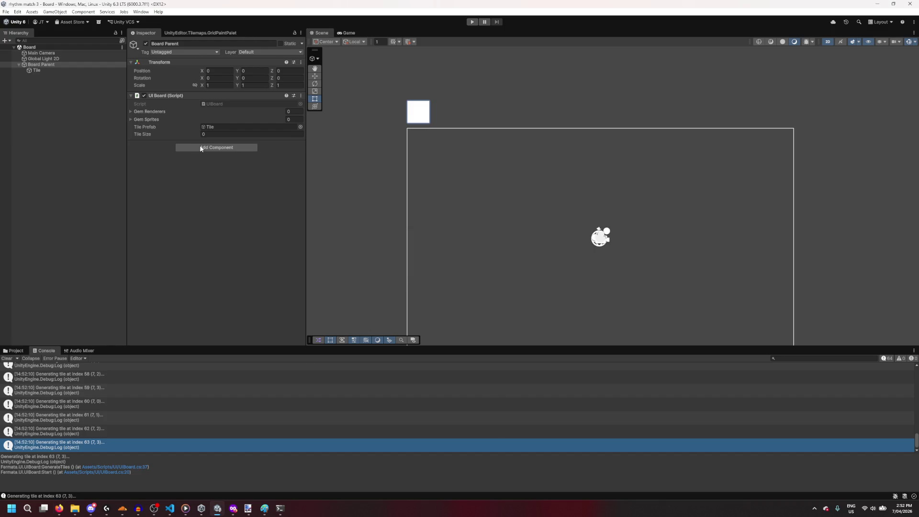
click(472, 22)
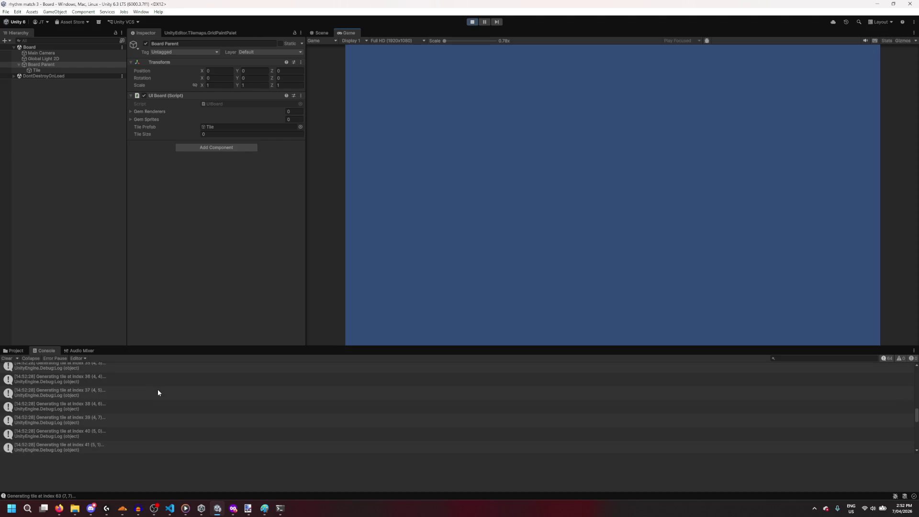
scroll(157, 393, up, 3)
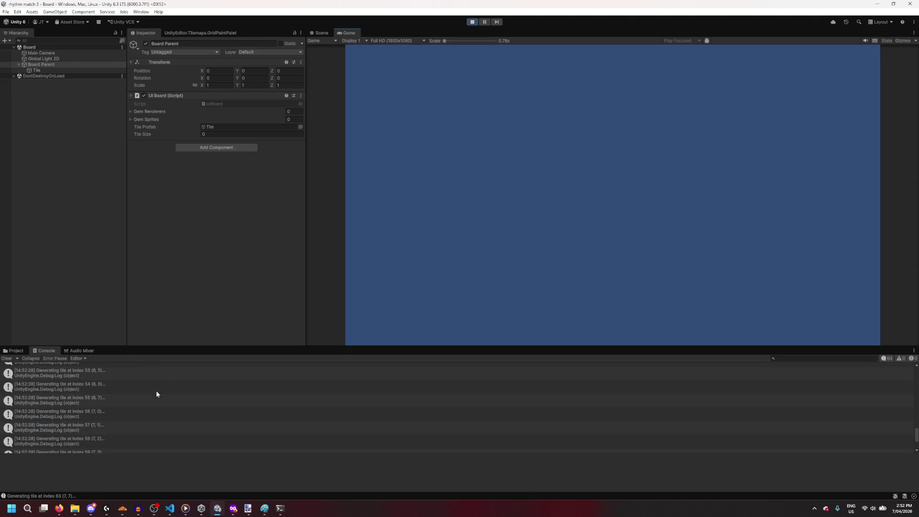
click(471, 22)
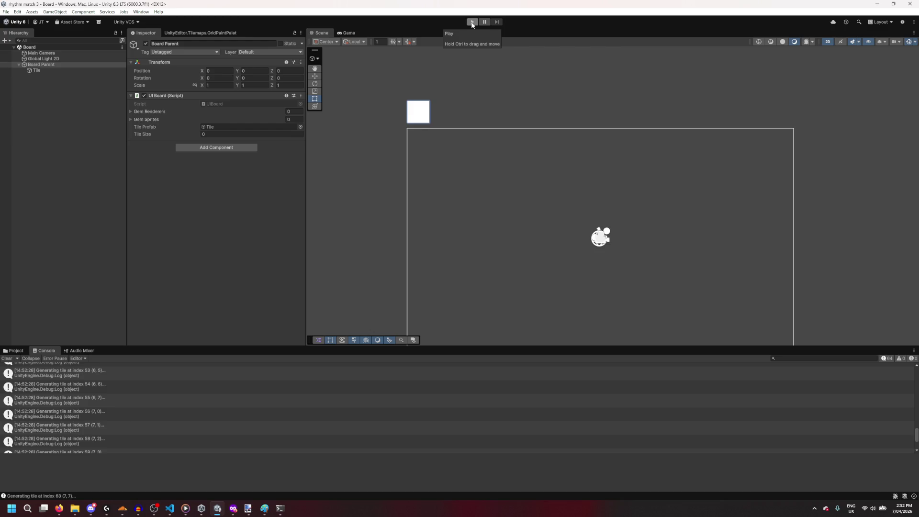
click(472, 22)
key(alt+Tab)
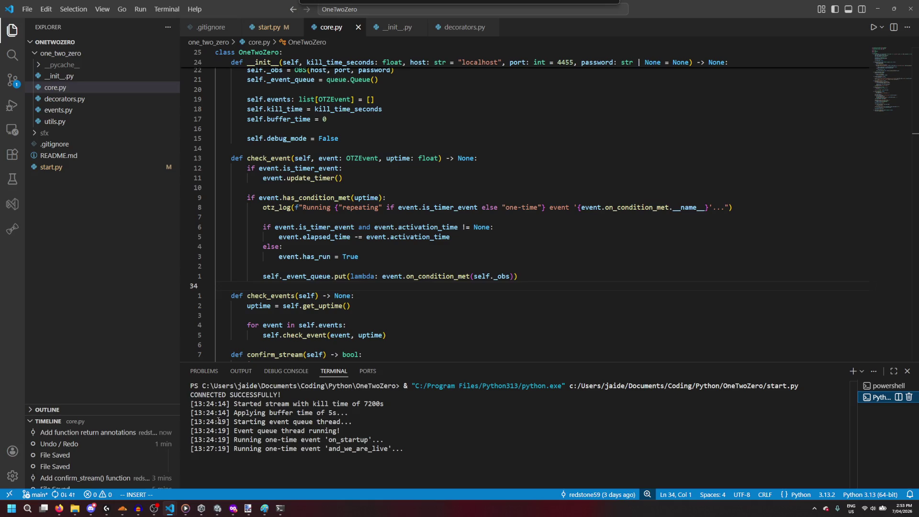
Step: Switch to the OneTwoZero VS Code window with core.py and its terminal
key(alt+Tab)
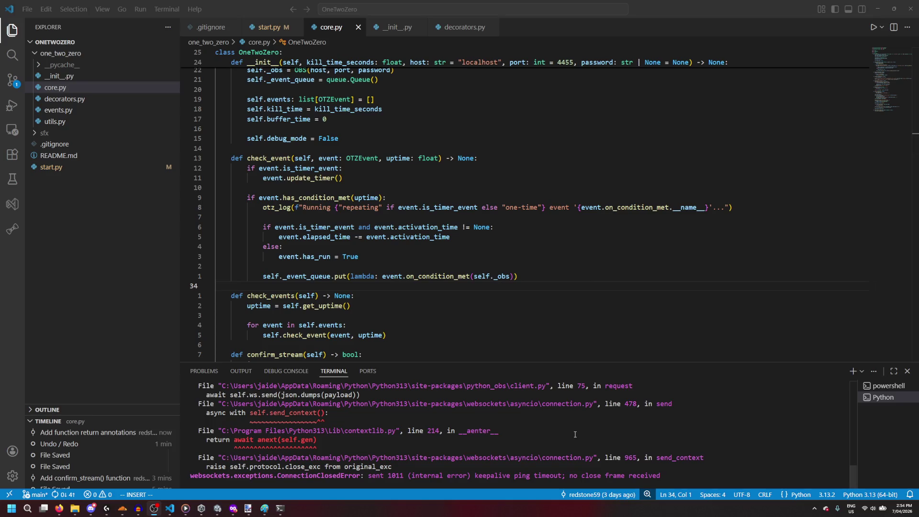
scroll(578, 438, up, 3)
scroll(577, 439, up, 5)
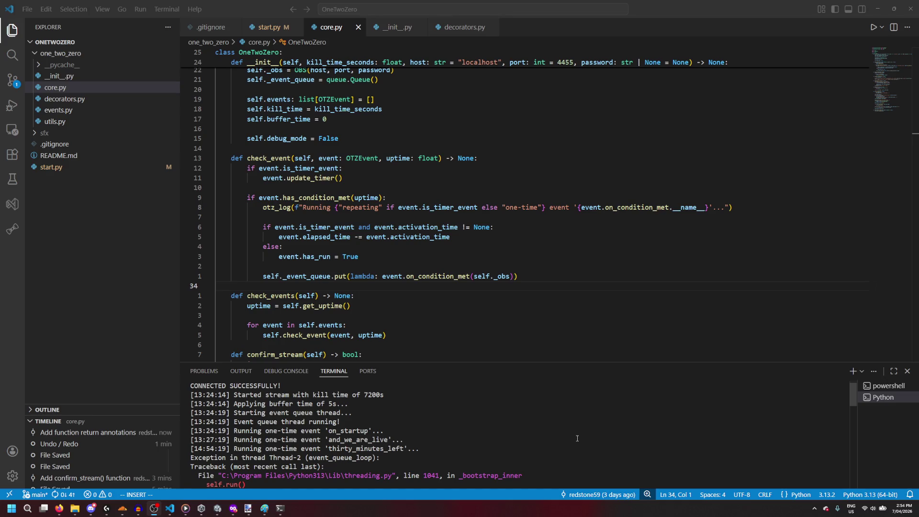
scroll(577, 438, down, 3)
mouse_move(852, 419)
mouse_down()
mouse_move(851, 403)
mouse_move(861, 499)
mouse_up()
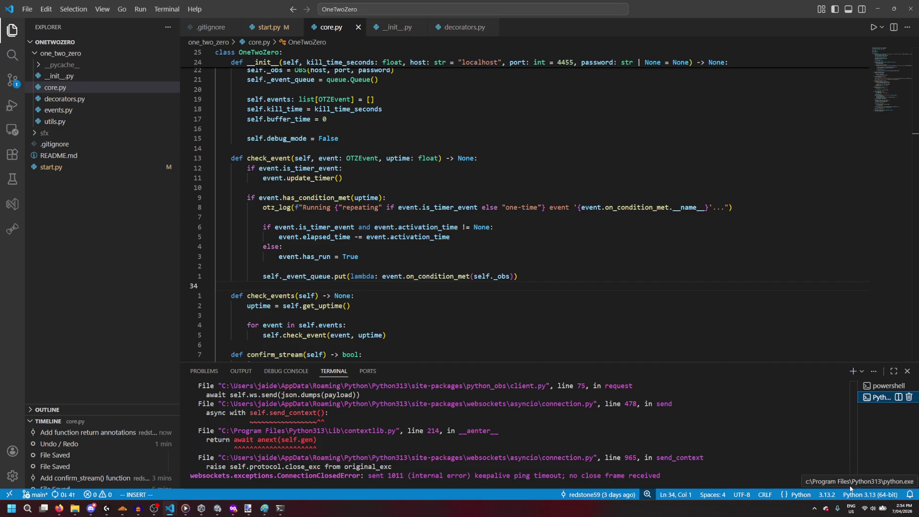
scroll(844, 481, up, 5)
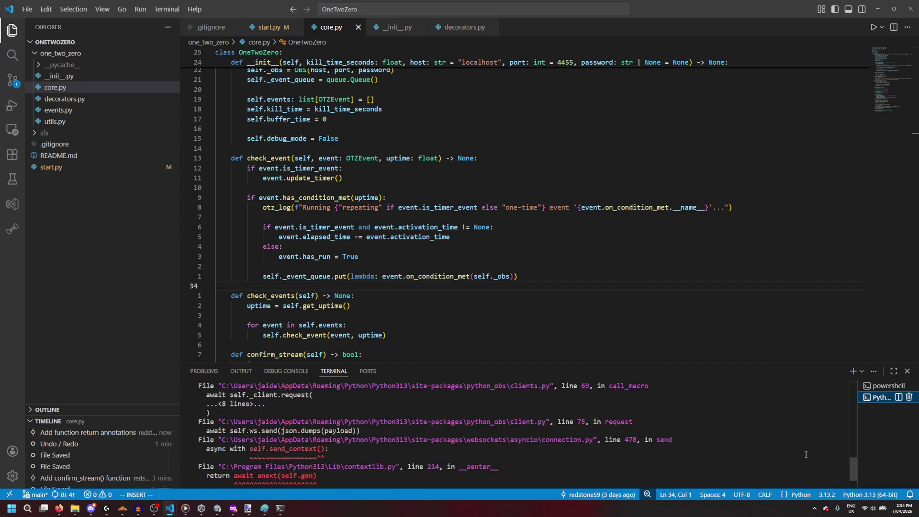
scroll(805, 455, up, 3)
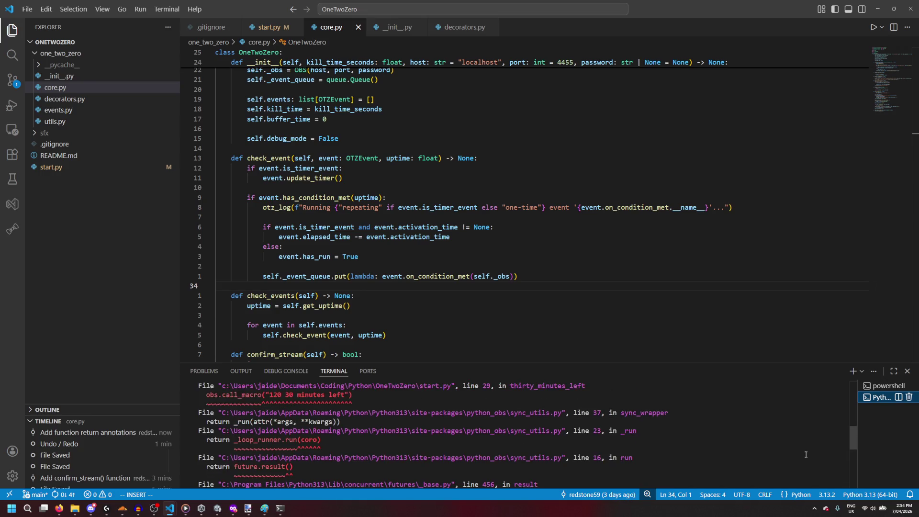
scroll(806, 454, up, 2)
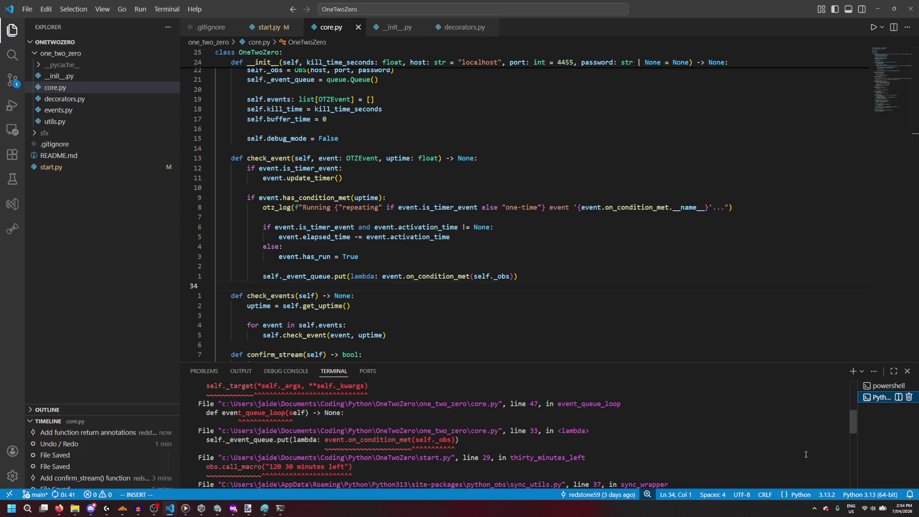
drag(854, 422, 855, 474)
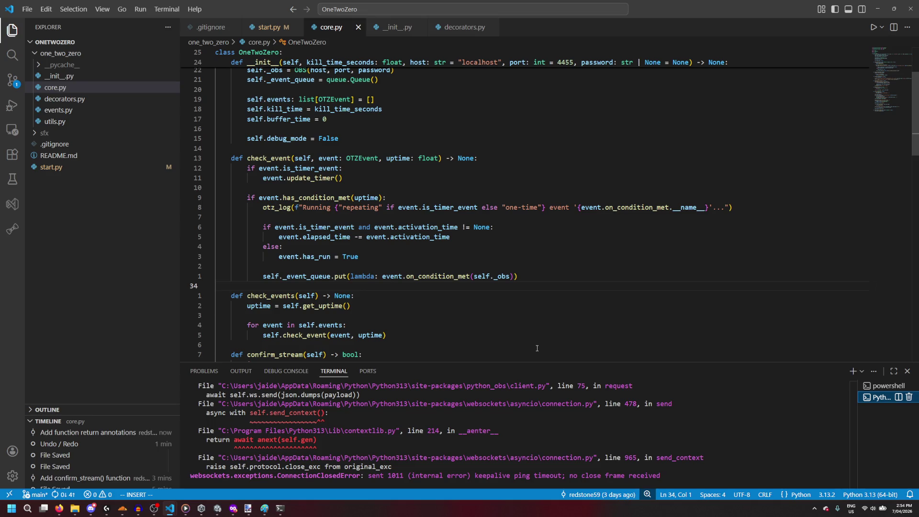
click(879, 9)
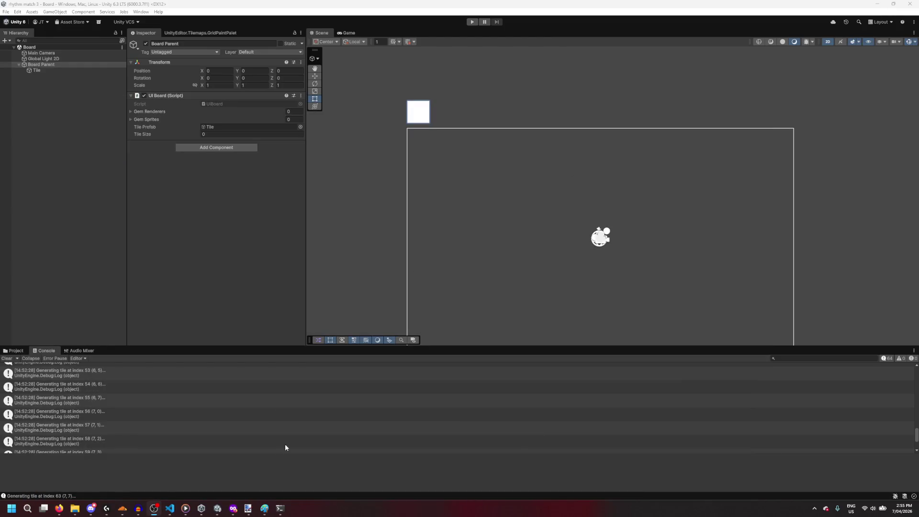
Step: Return to Unity and select the last Console entry, tile index 63 at (7, 7)
mouse_move(170, 508)
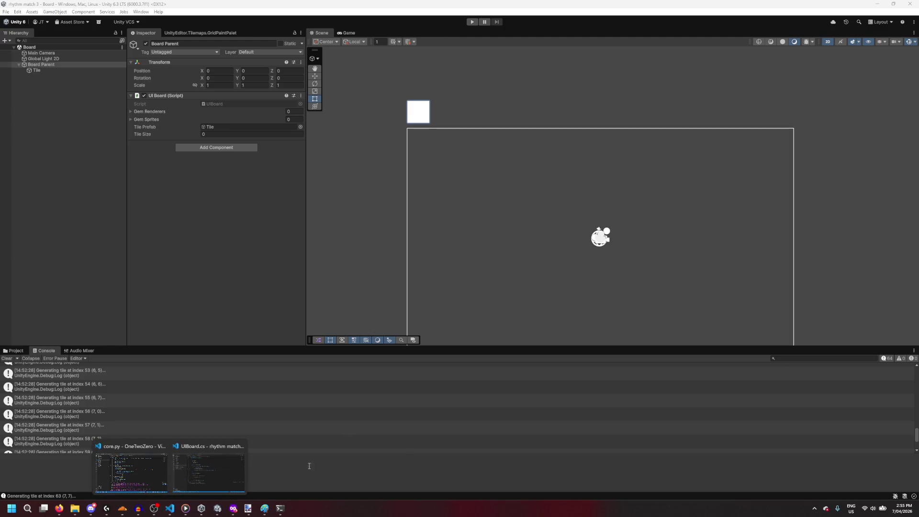
click(154, 509)
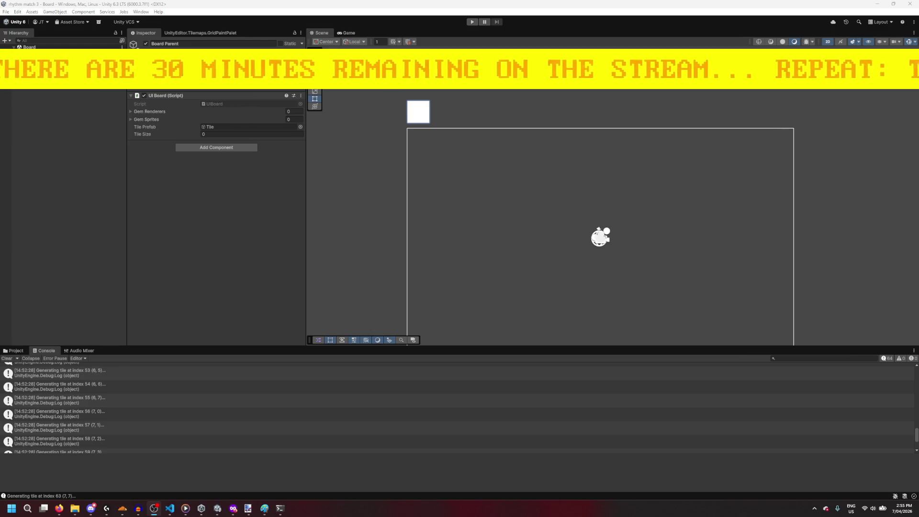
click(494, 184)
click(273, 386)
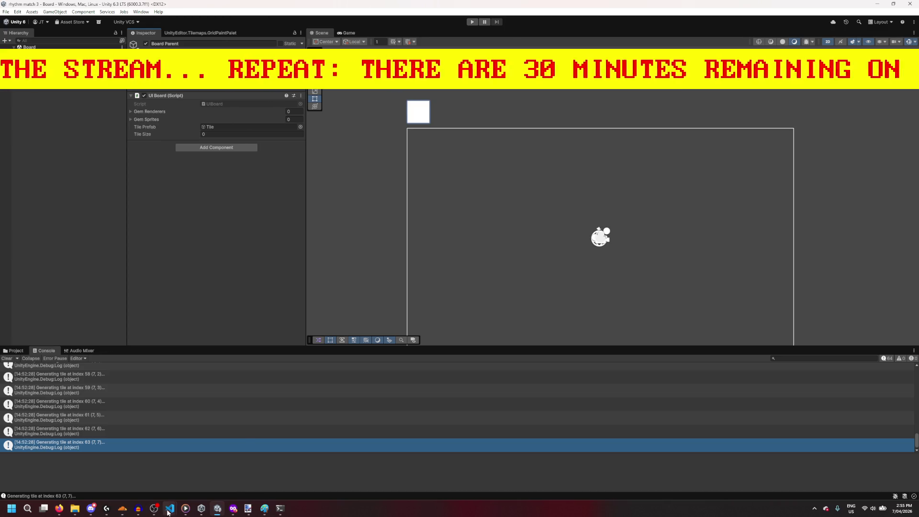
Step: Below the Debug.Log line, add GameObject tileObject = Instantiate(TilePrefab); using IntelliSense completions
mouse_move(169, 507)
click(145, 470)
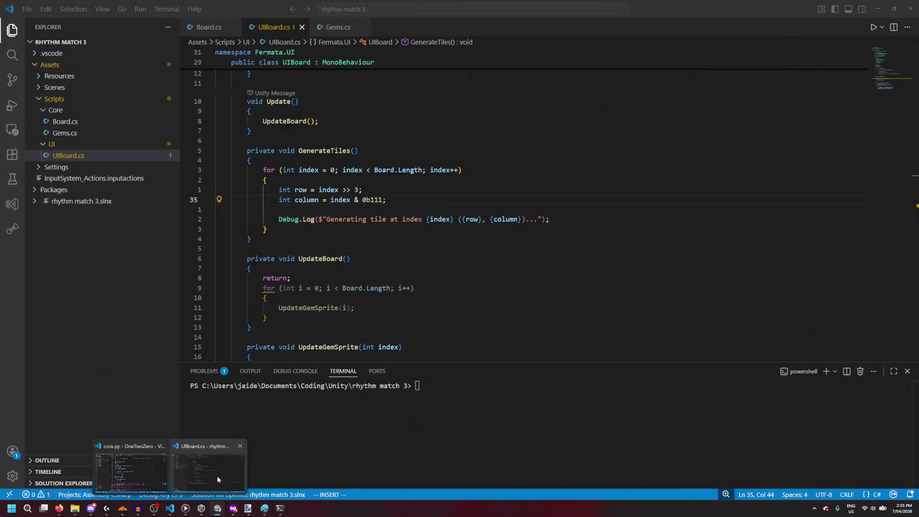
click(196, 477)
click(569, 219)
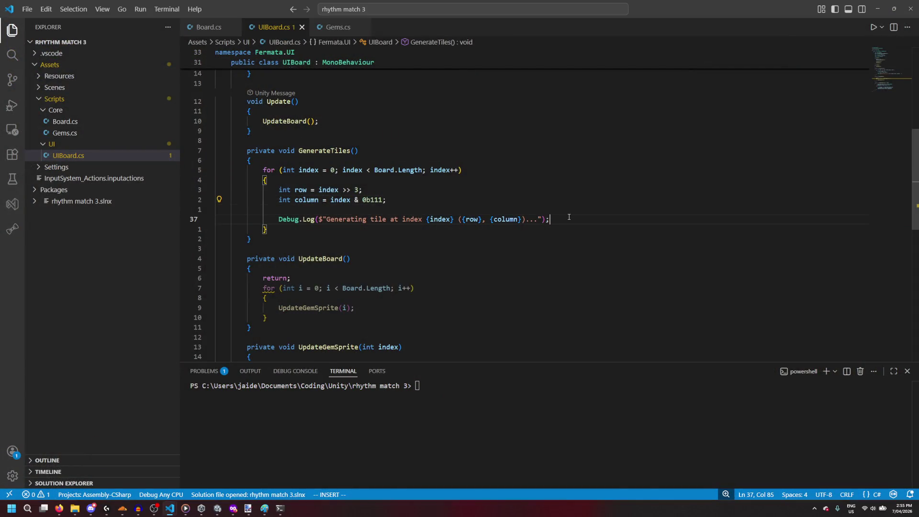
key(Return)
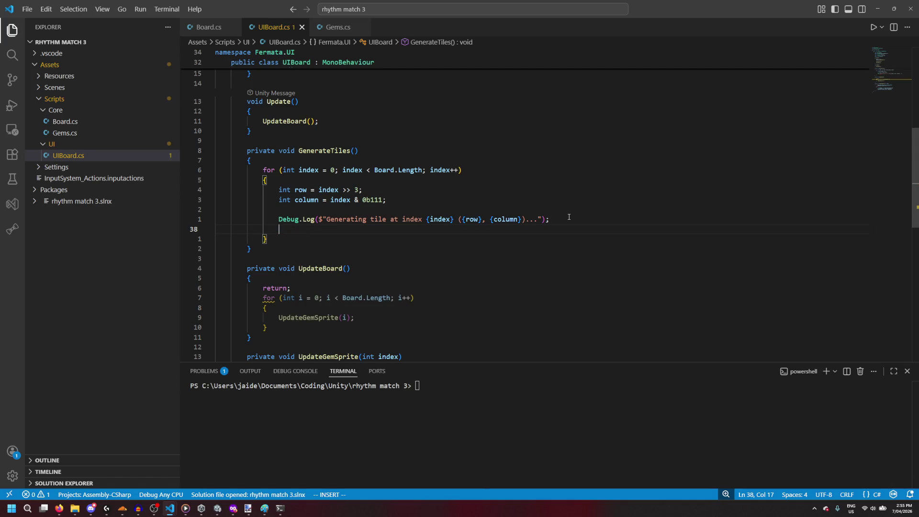
text(GameObject tileO)
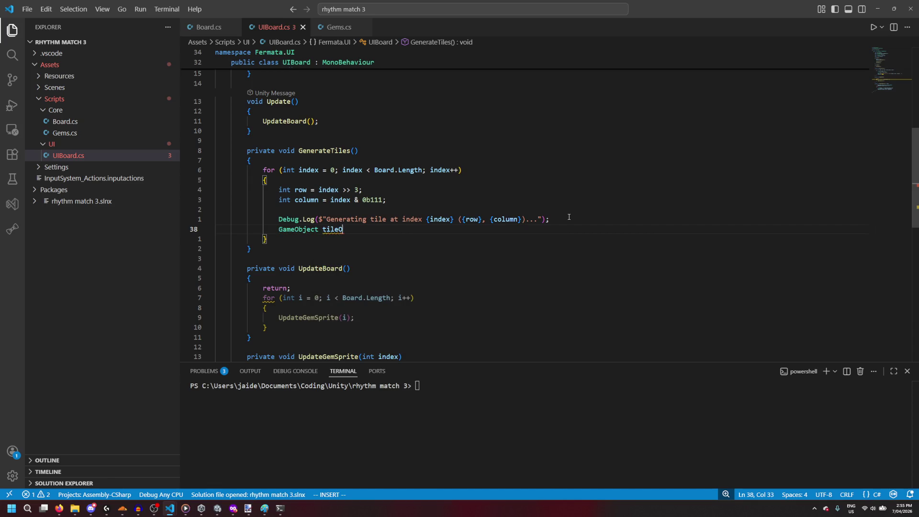
text(bject = Insti)
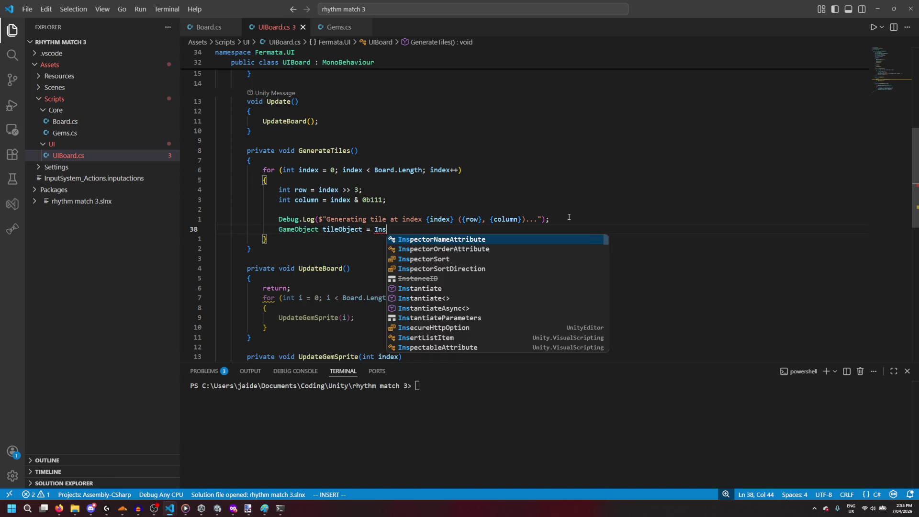
key(Down)
key(Tab)
text(()
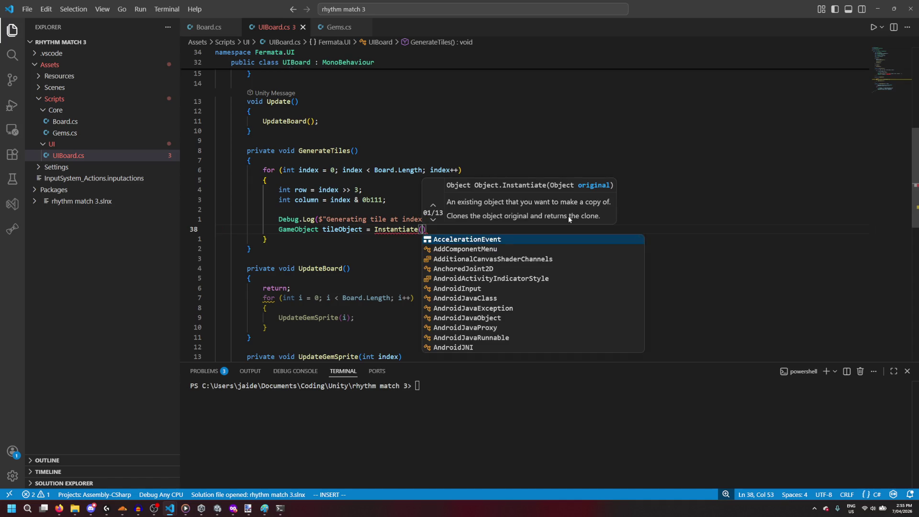
text(Tile)
key(Tab)
key(Escape)
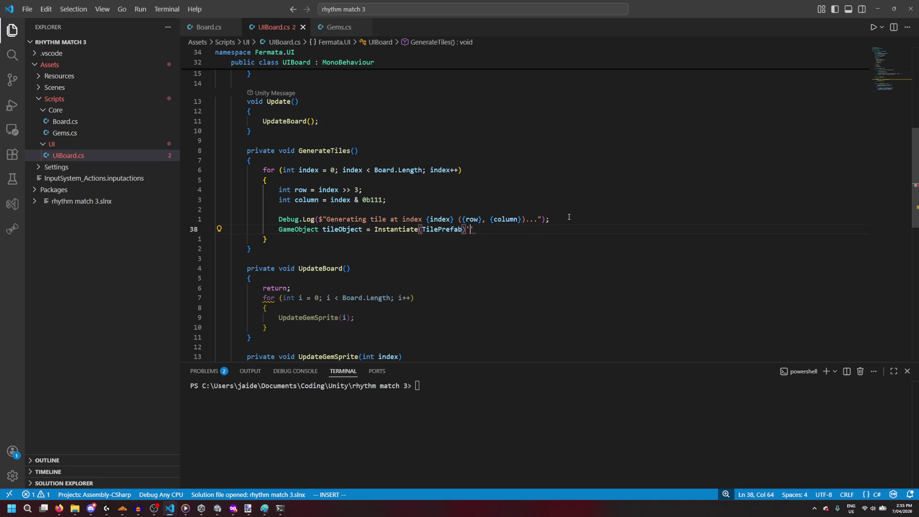
text(;)
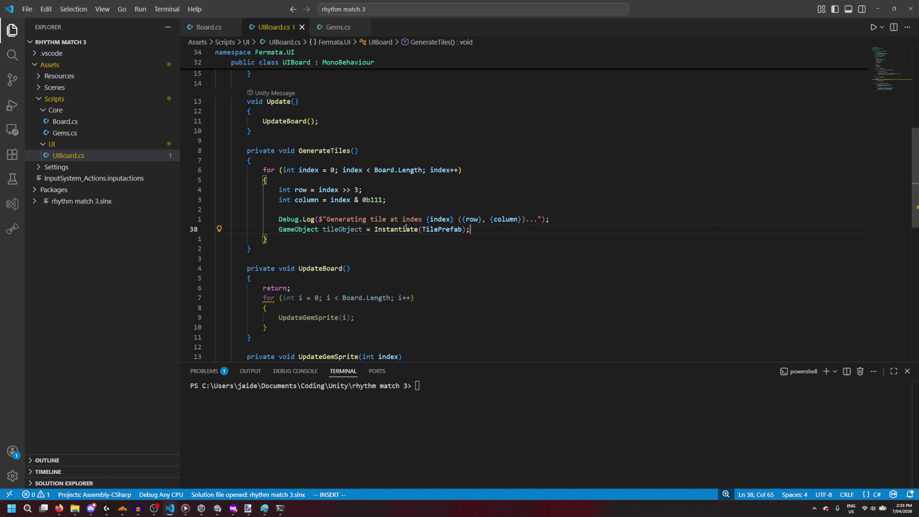
mouse_move(401, 230)
Step: Play the scene, view the spawned Tile(Clone) objects in the Scene view, then stop
click(878, 8)
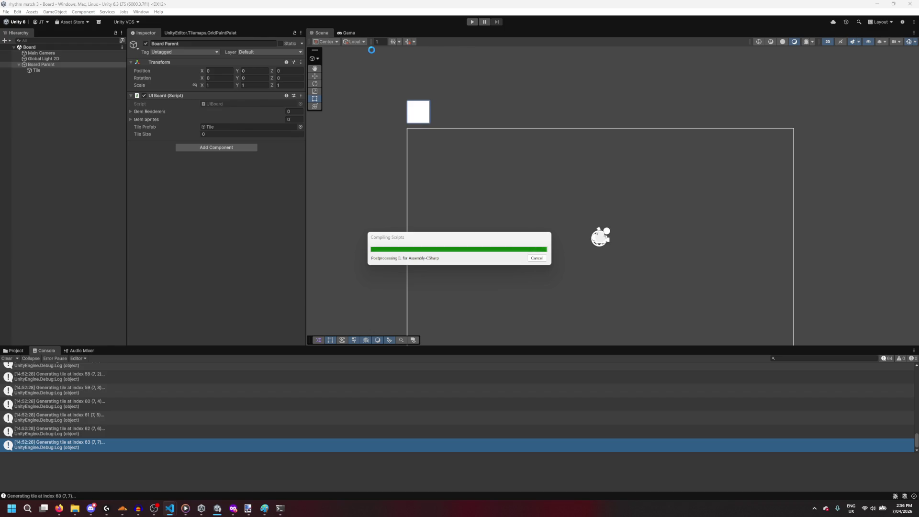
click(470, 22)
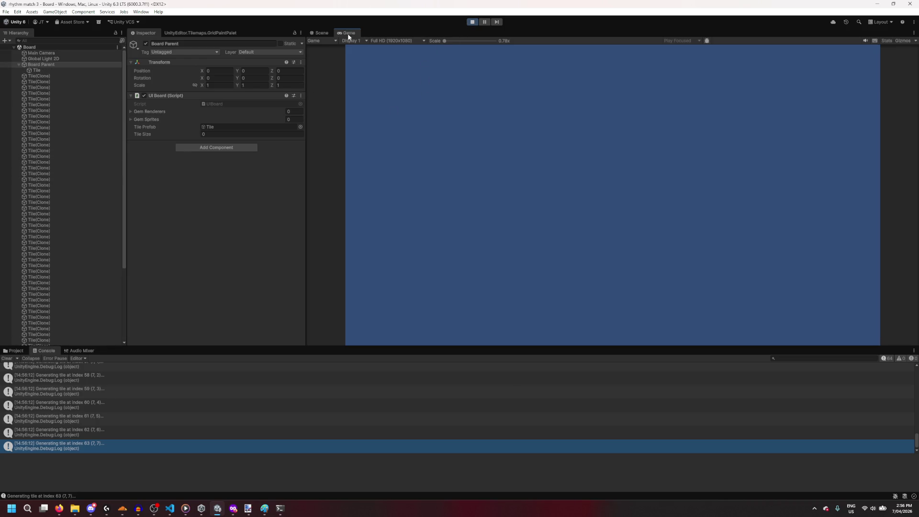
click(320, 33)
click(472, 21)
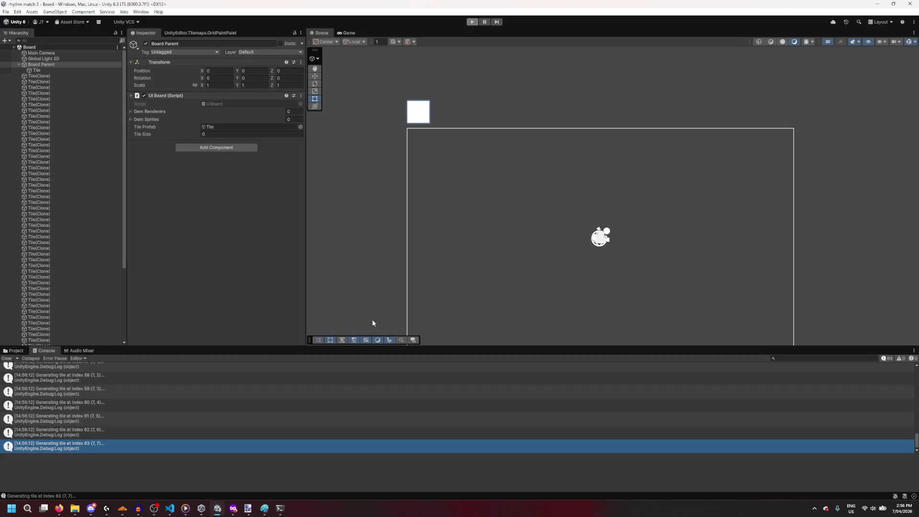
Step: Type 'Vector3 BoardAnchor;' to finish the public field declaration above TileSize
click(212, 511)
text(Vector3 )
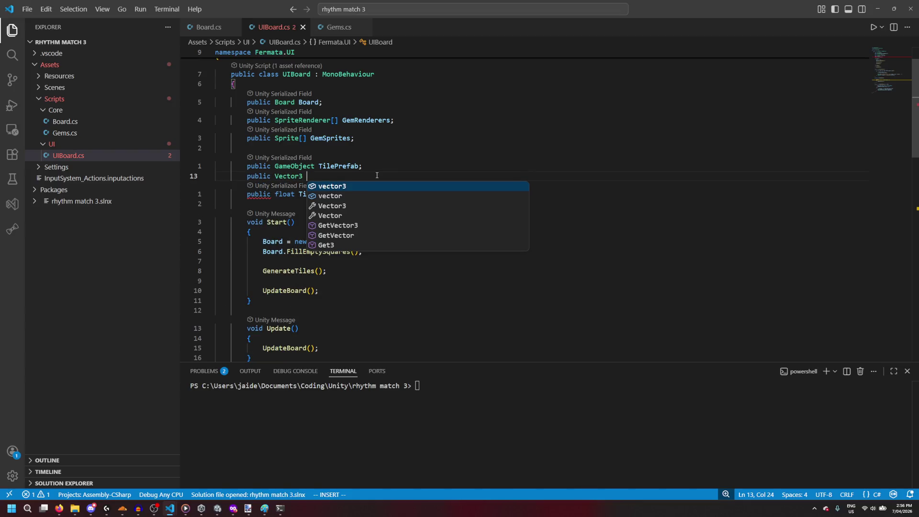
text(Top)
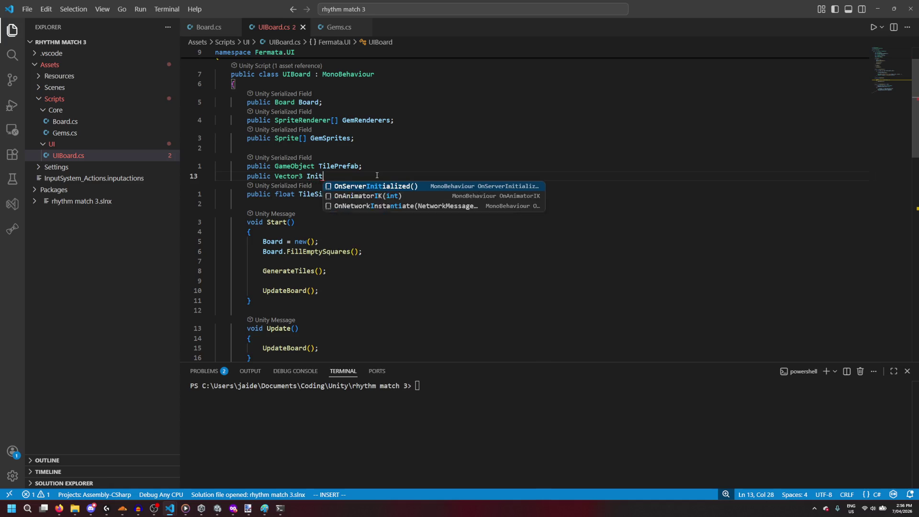
key(BackSpace)
key(BackSpace)
key(BackSpace)
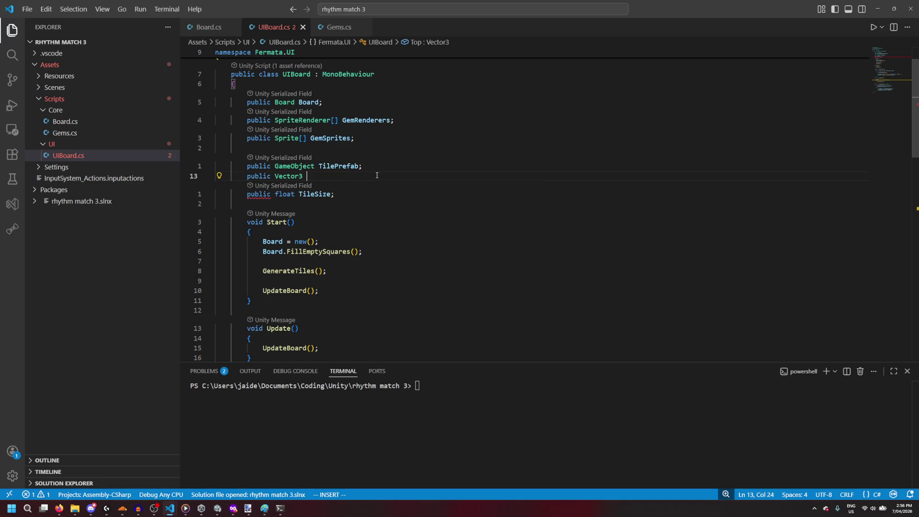
text(BoardAnchor;)
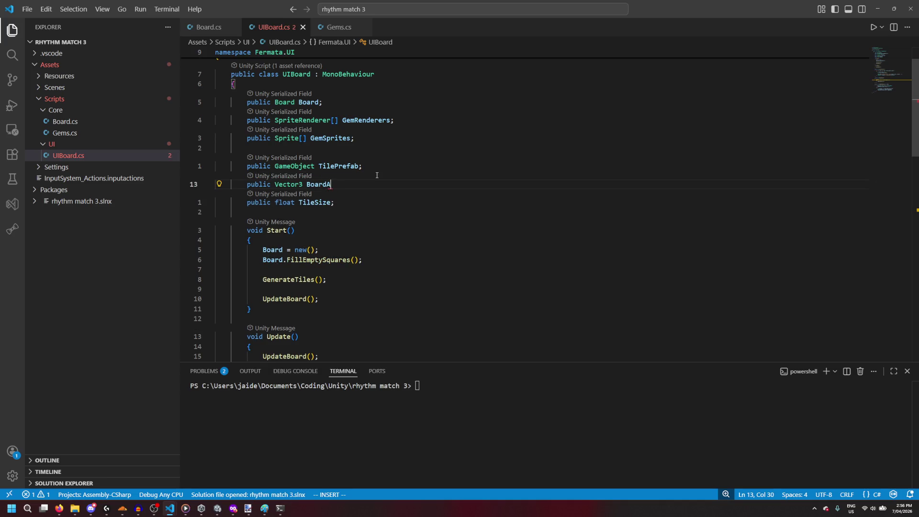
key(Down)
Step: Review the script, then switch to the 'unity spritesheets' search results in Firefox
scroll(394, 211, down, 1)
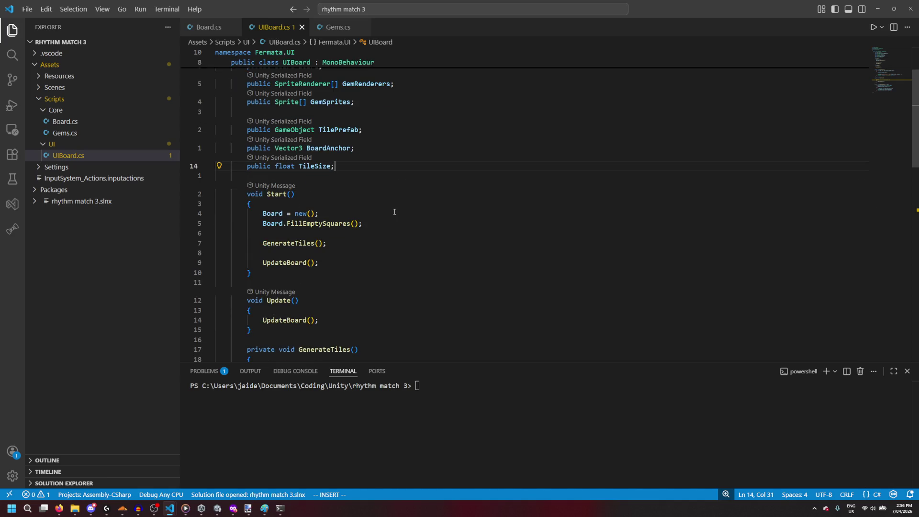
scroll(395, 211, down, 5)
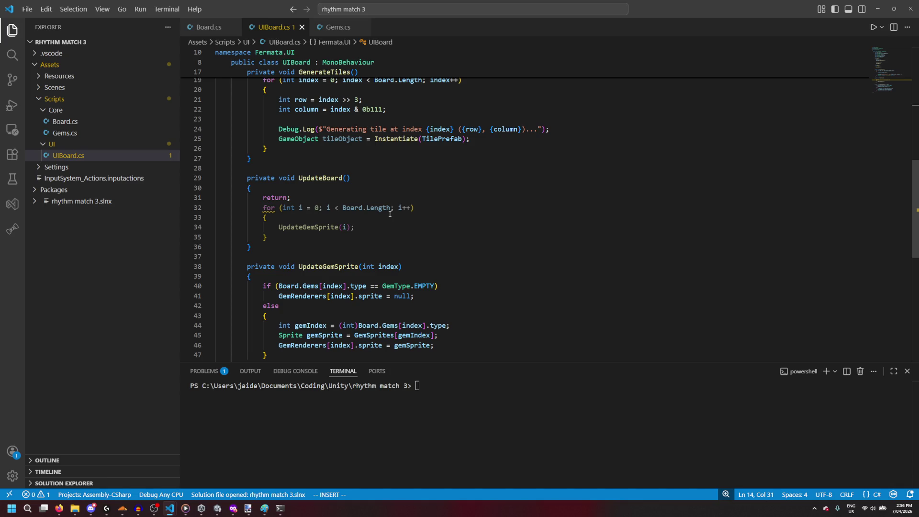
scroll(390, 214, up, 3)
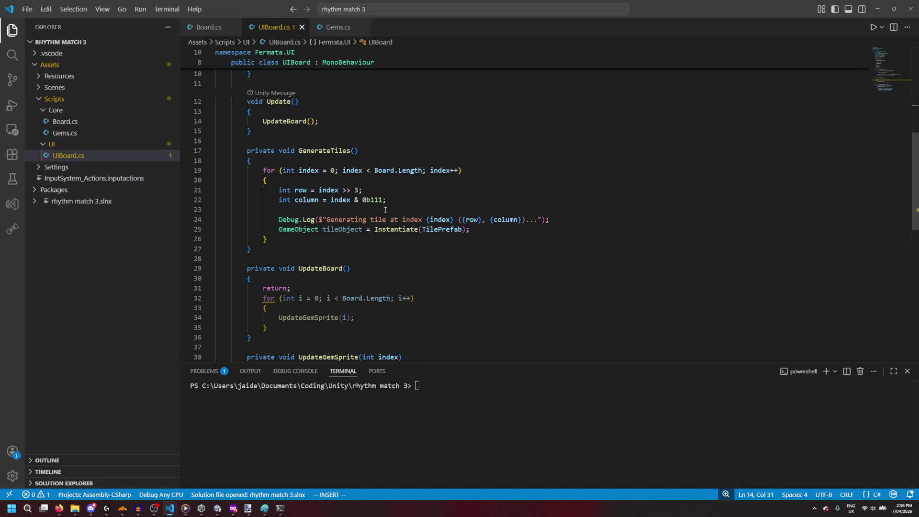
scroll(388, 206, up, 4)
scroll(390, 201, up, 2)
scroll(394, 197, down, 2)
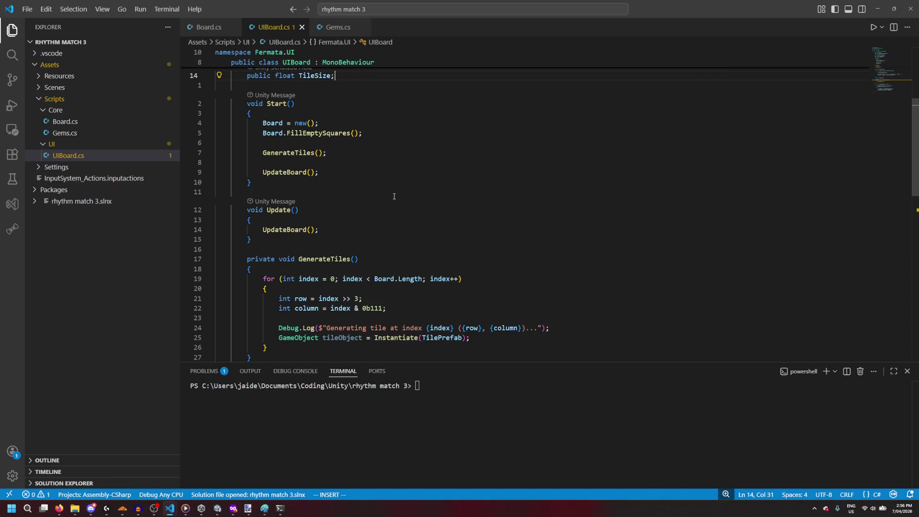
scroll(395, 196, down, 2)
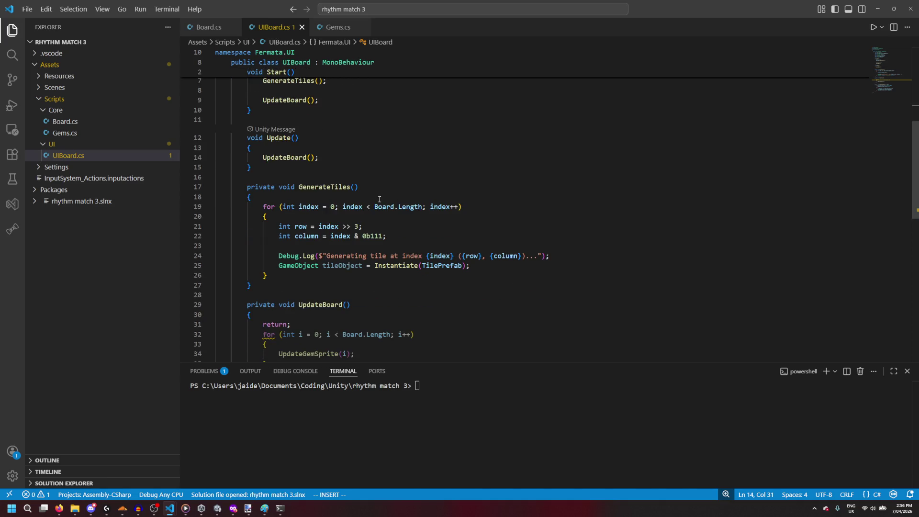
click(503, 265)
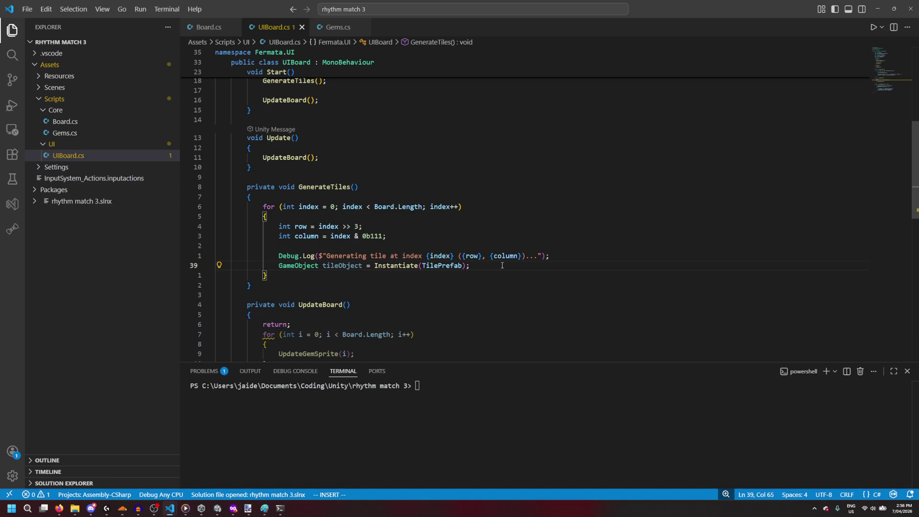
click(58, 509)
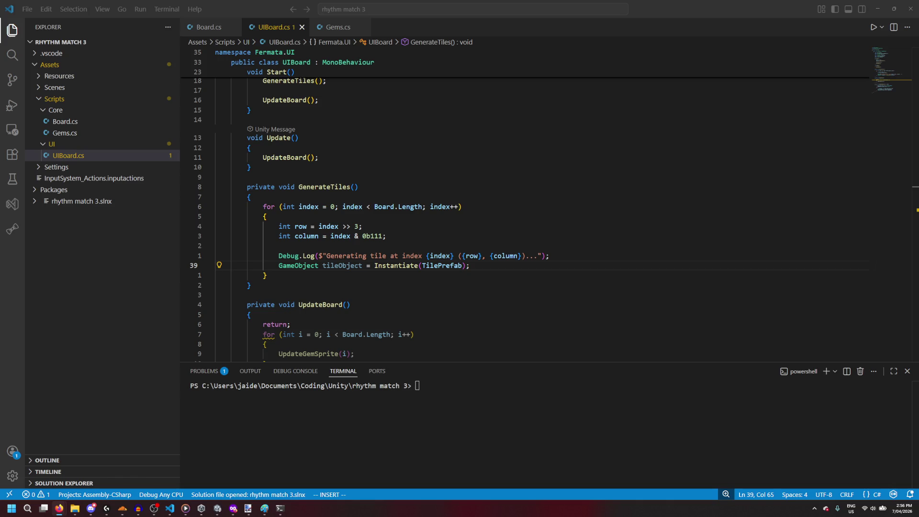
click(233, 508)
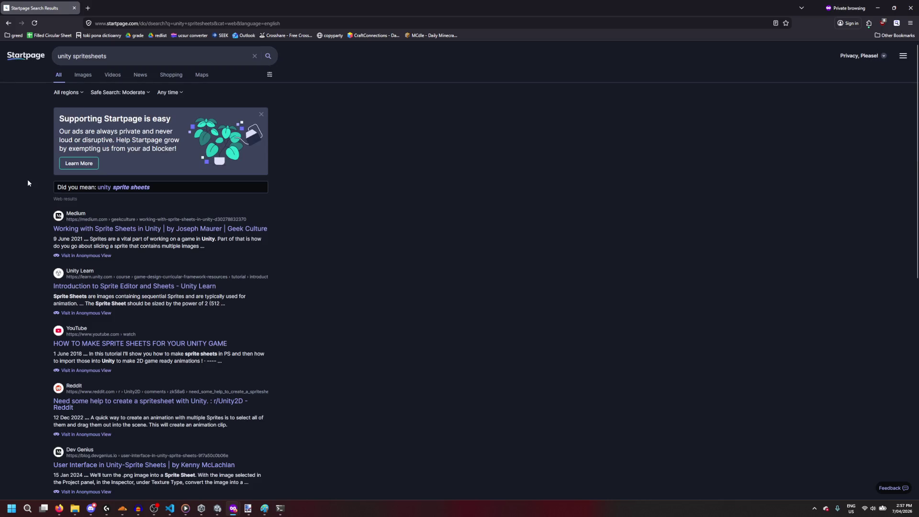
Step: Open the 'Introduction to Sprite Editor and Sheets' tutorial in a new tab and skim to section 6, then return to VS Code
middle_click(122, 288)
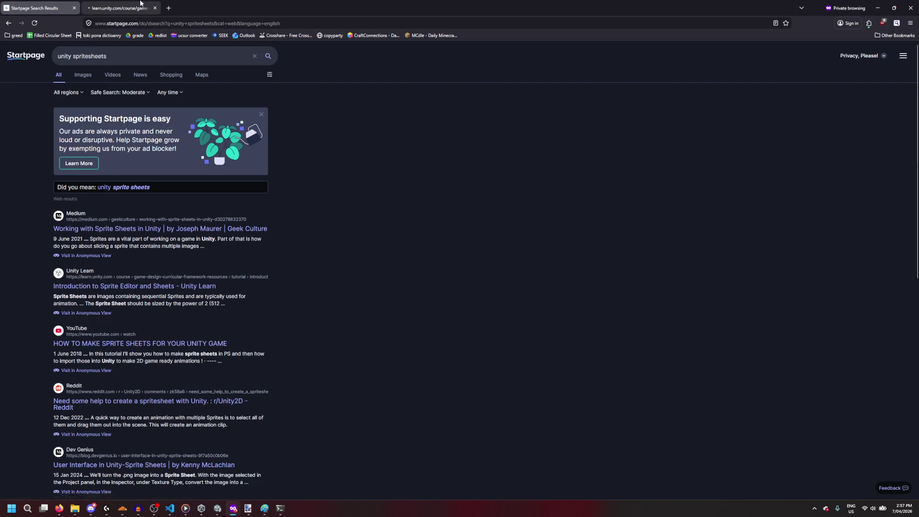
click(131, 9)
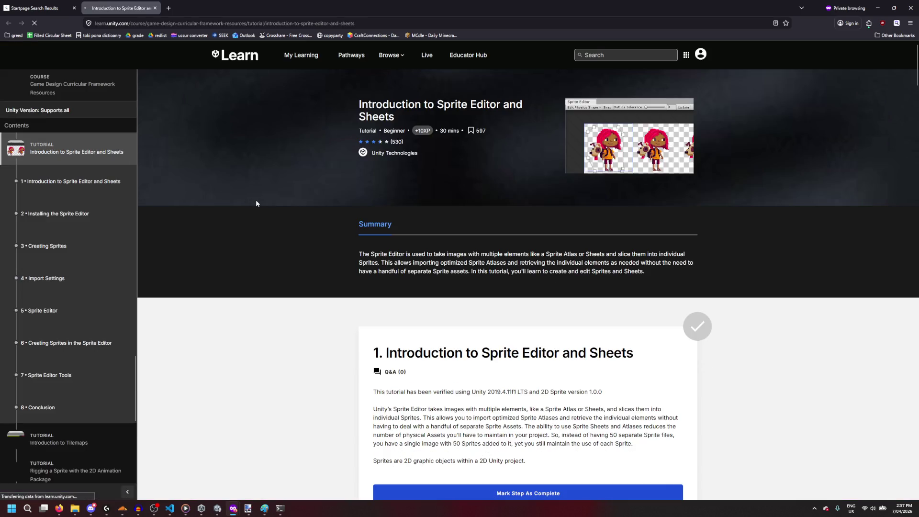
scroll(255, 201, down, 3)
scroll(252, 209, down, 3)
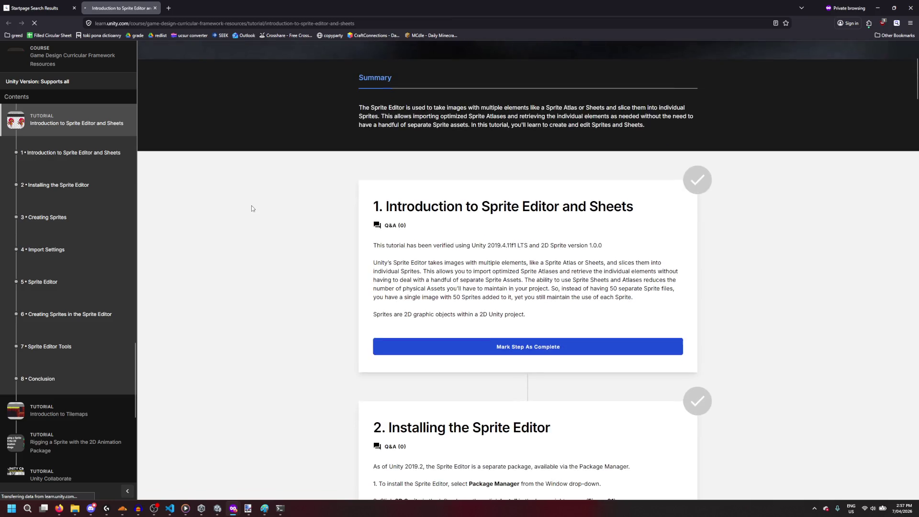
scroll(253, 208, down, 2)
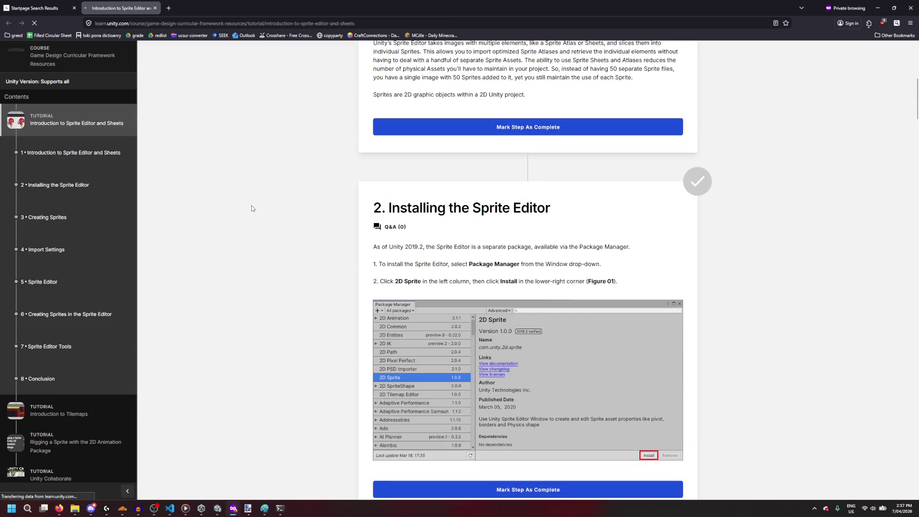
scroll(252, 208, down, 4)
scroll(252, 209, down, 4)
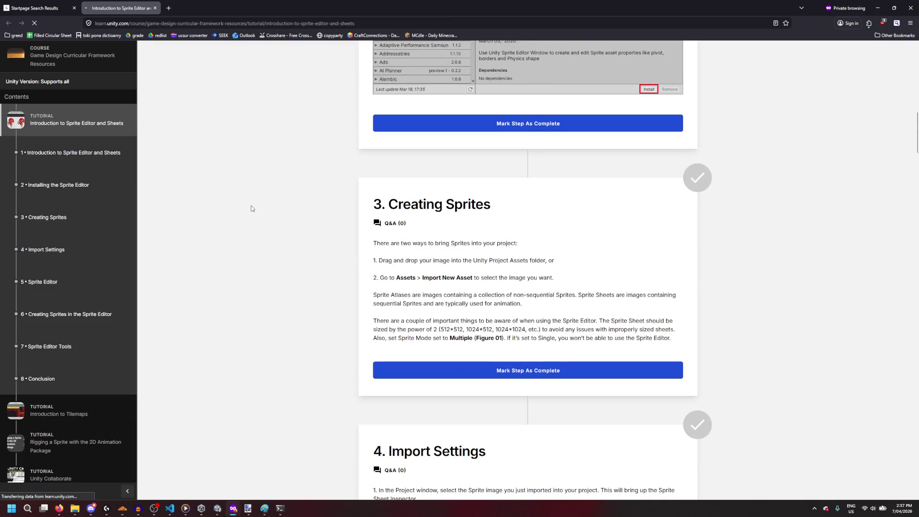
scroll(252, 208, down, 4)
scroll(252, 208, down, 2)
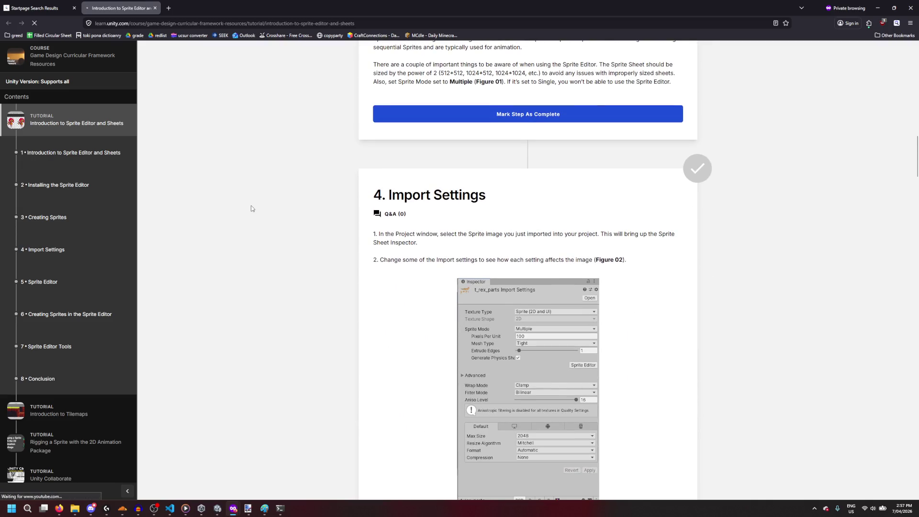
scroll(252, 209, down, 4)
scroll(251, 209, down, 4)
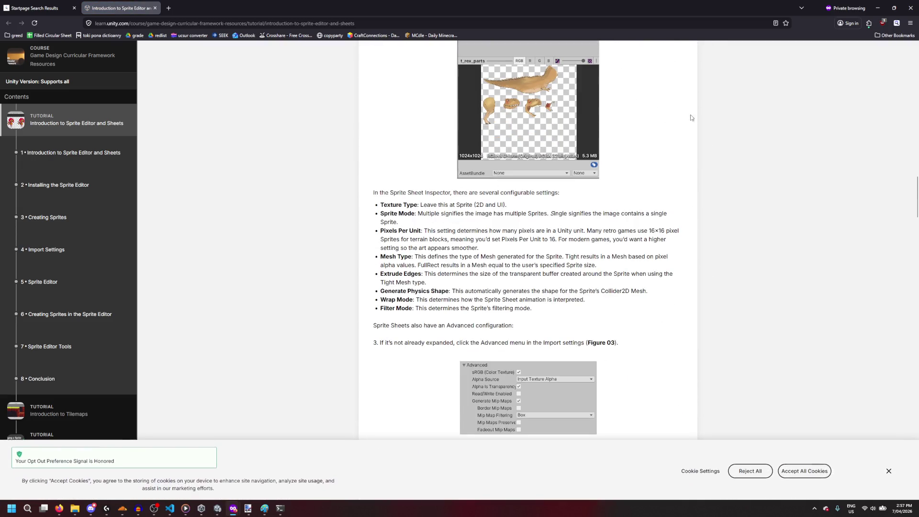
scroll(251, 209, down, 5)
scroll(715, 112, down, 10)
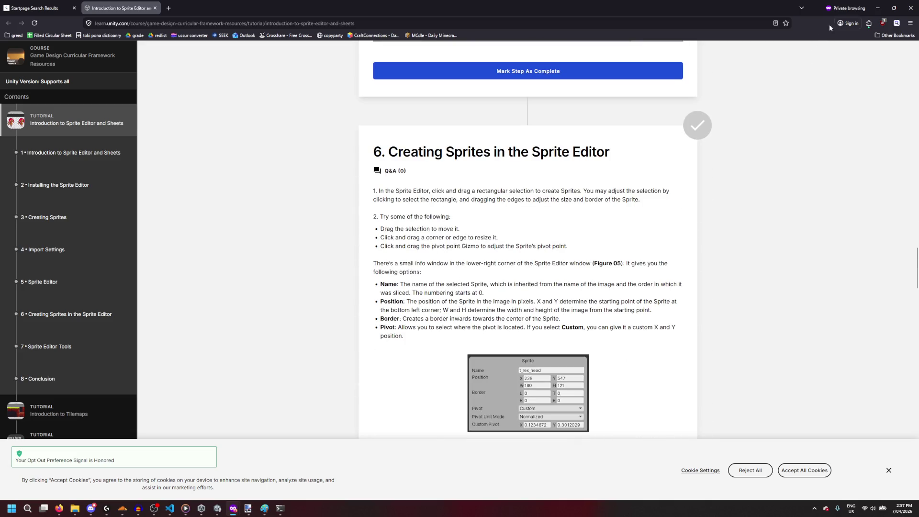
click(875, 6)
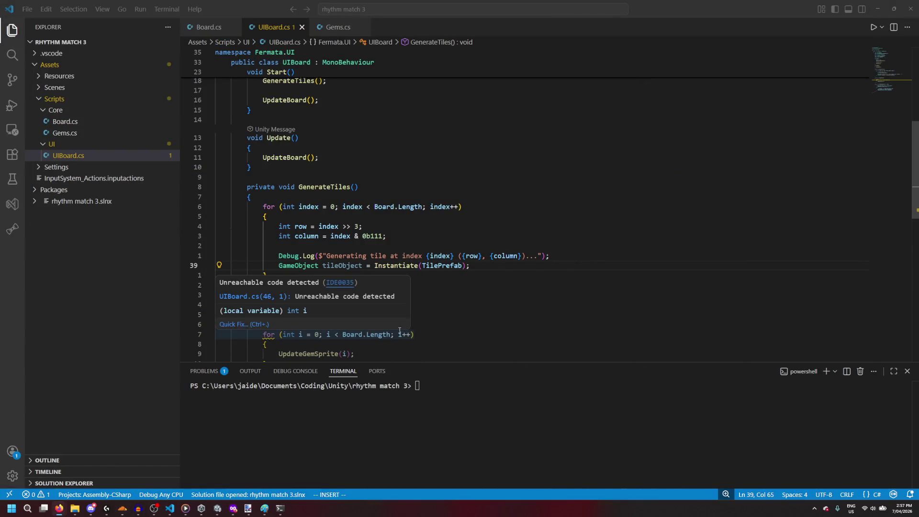
Step: Bring the Unity Editor forward from the taskbar to see the generating-tile console logs
mouse_move(170, 509)
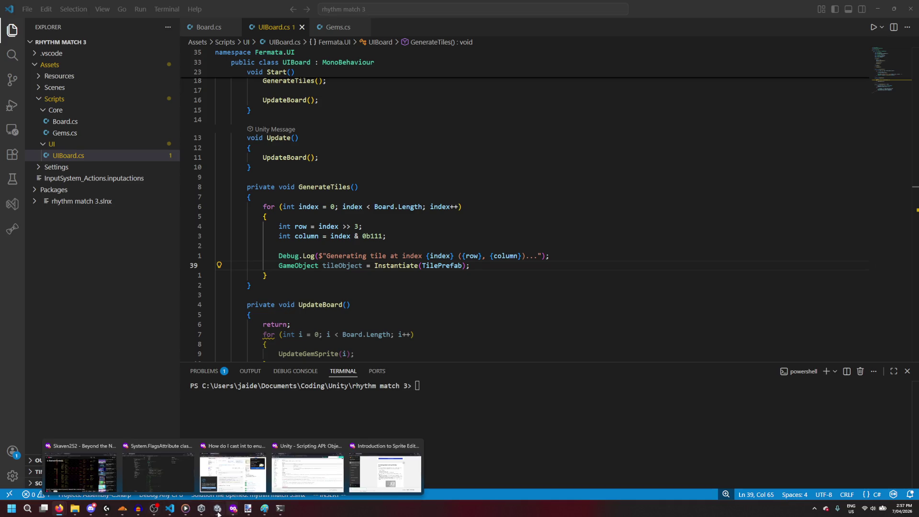
click(201, 508)
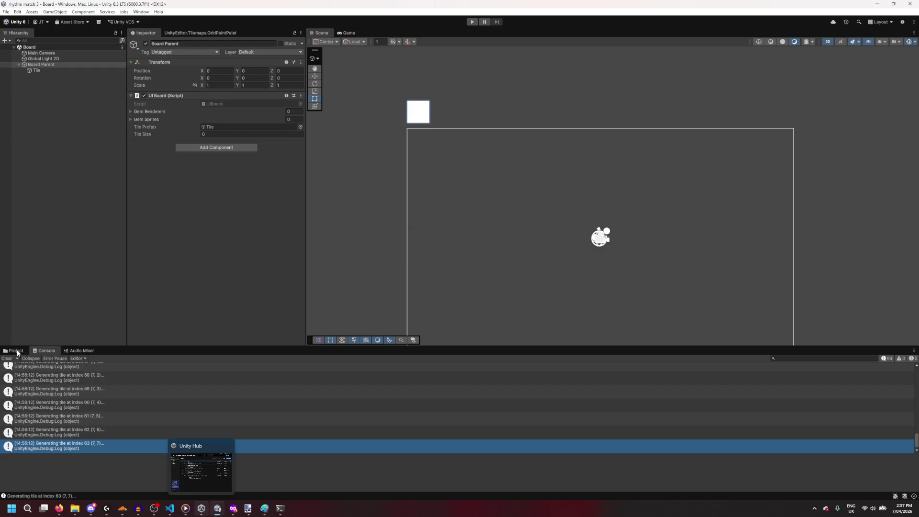
Step: Show Assets/Scripts/UI, check the UI Board's new Board Anchor field (0, 0, 0), and return to UIBoard.cs
click(16, 350)
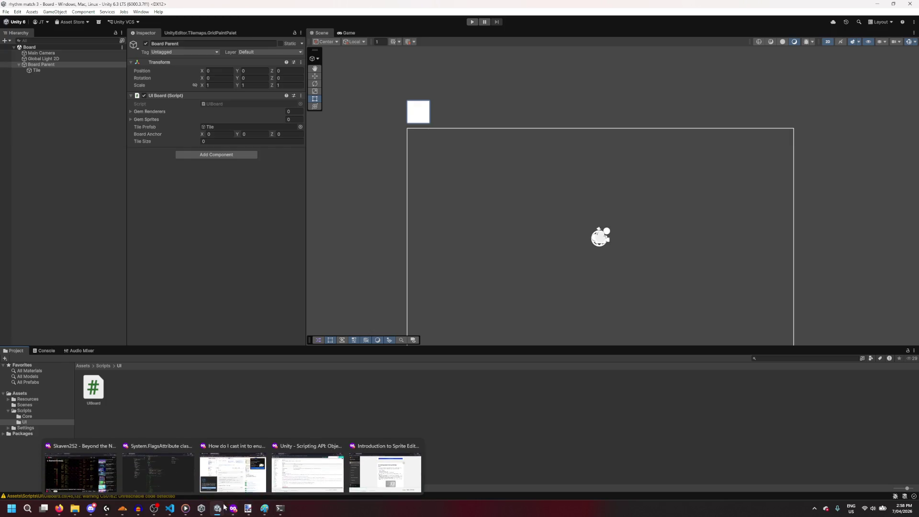
mouse_move(201, 510)
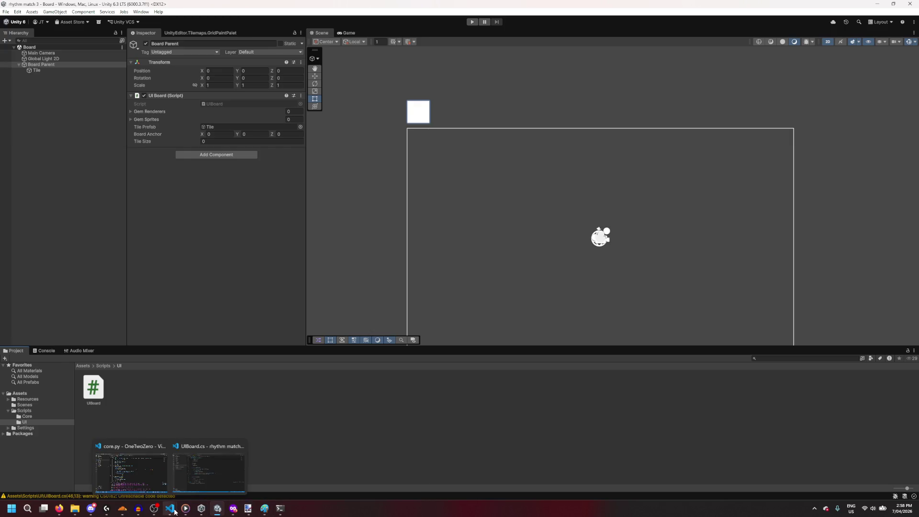
click(209, 472)
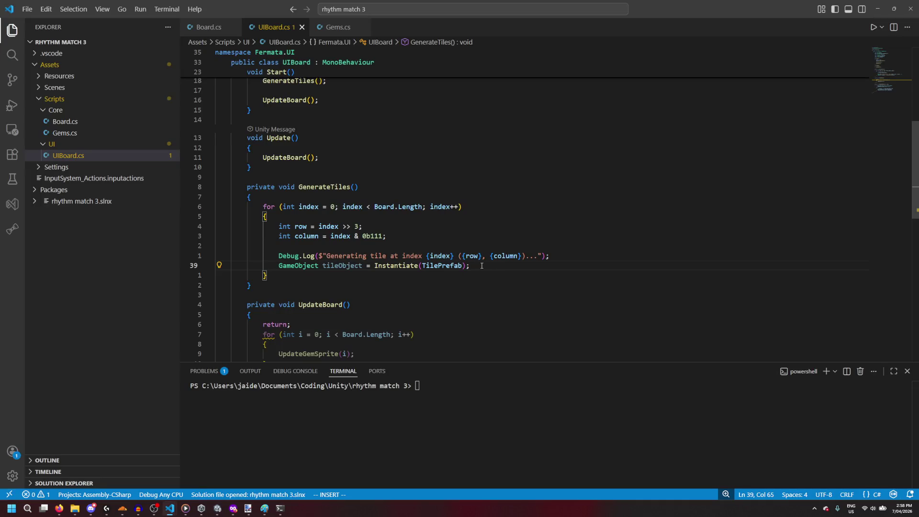
Step: Add 'tileObject.transform.parent = transform;' on line 40, right after the Instantiate call
key(Return)
text(tile)
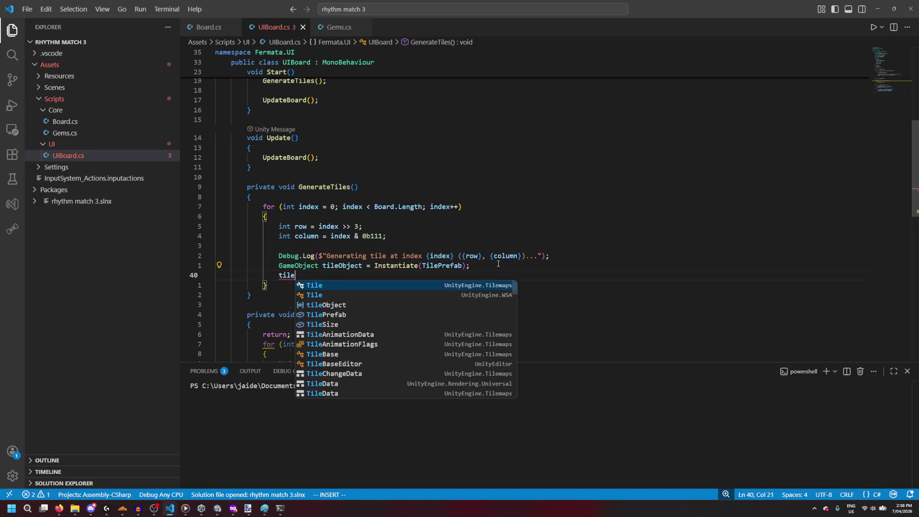
text(Object.)
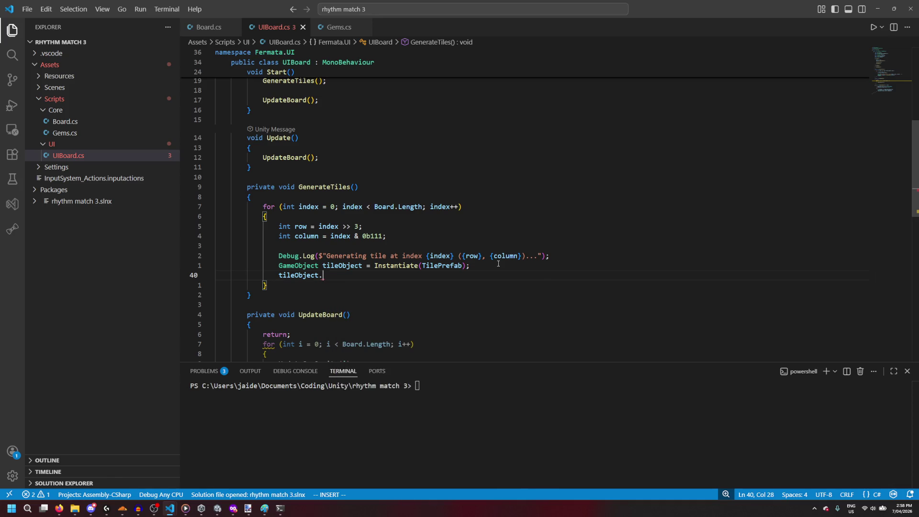
text(transform.pa)
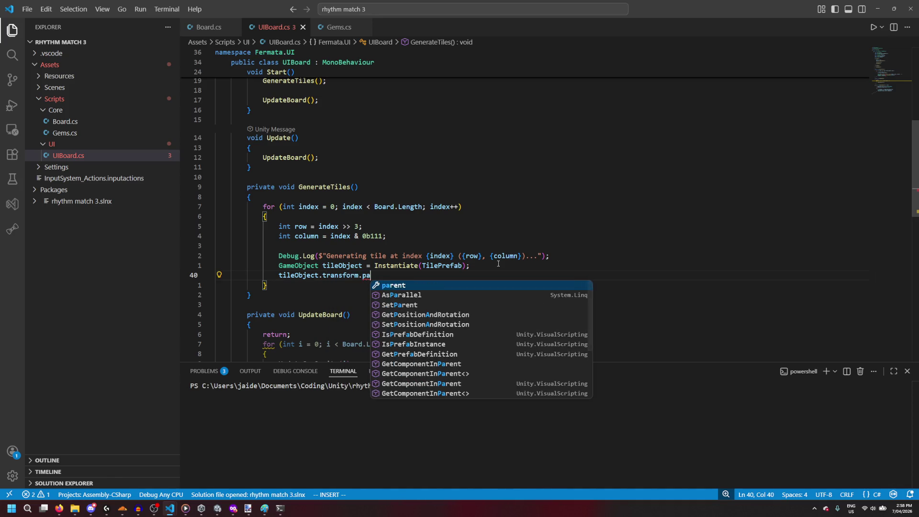
text(rent = this;)
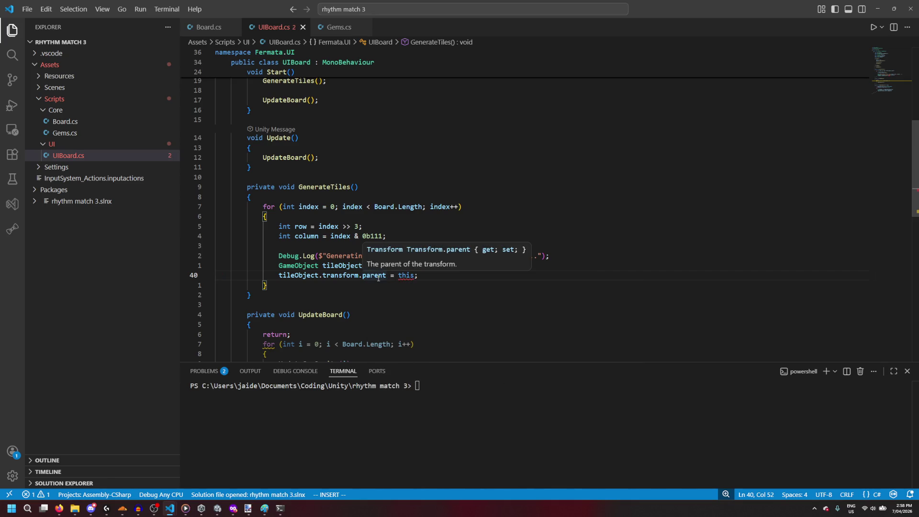
key(Left)
key(BackSpace)
key(BackSpace)
key(BackSpace)
text(tr)
key(Tab)
click(464, 279)
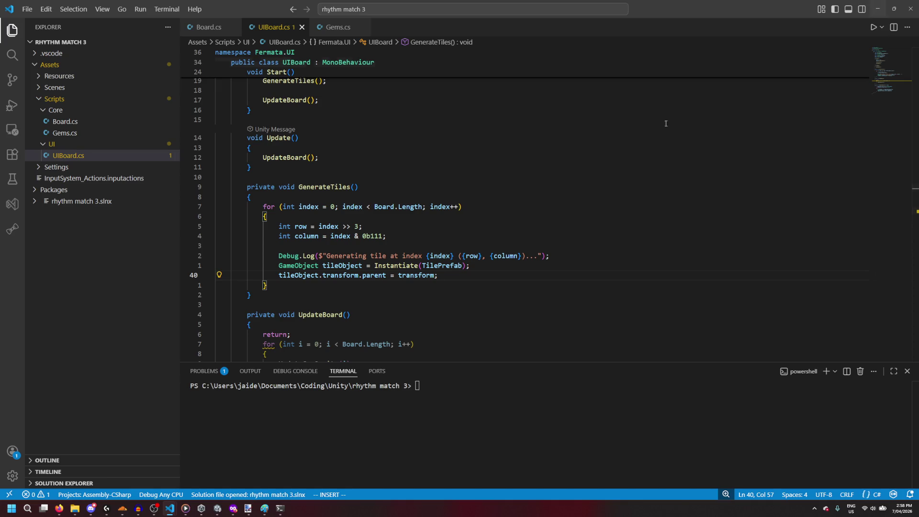
click(582, 256)
Step: Try a 'Transform tileTransform = new()' line after Debug.Log, which triggers a CS0122 error
key(Return)
text(T)
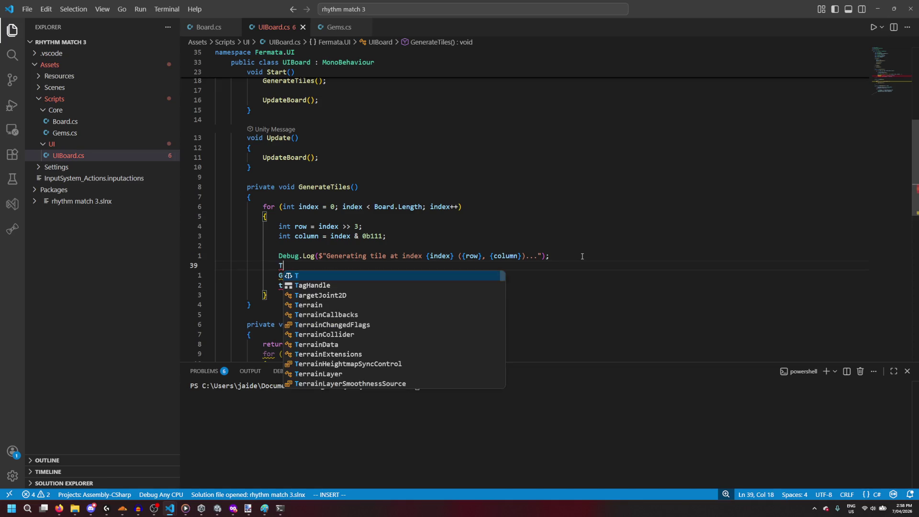
text(ransform )
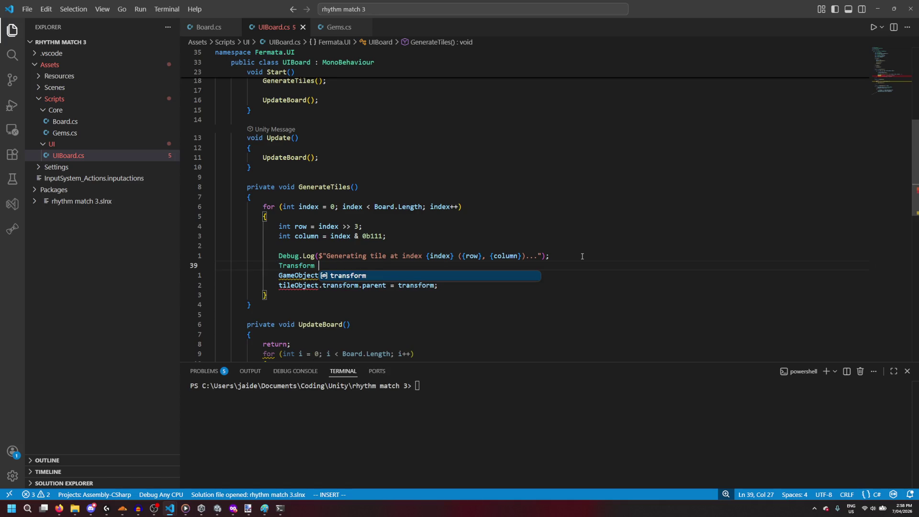
text(tiletrasn)
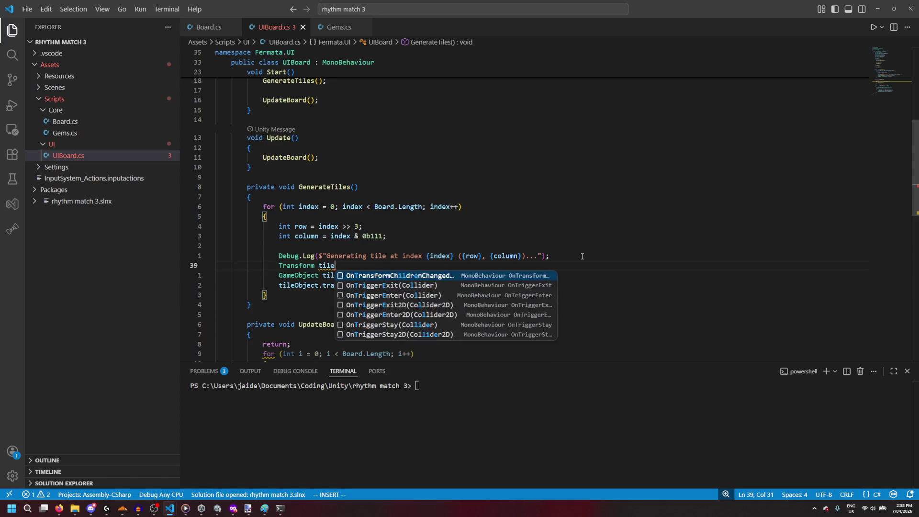
key(BackSpace)
key(BackSpace)
key(BackSpace)
text(Tra)
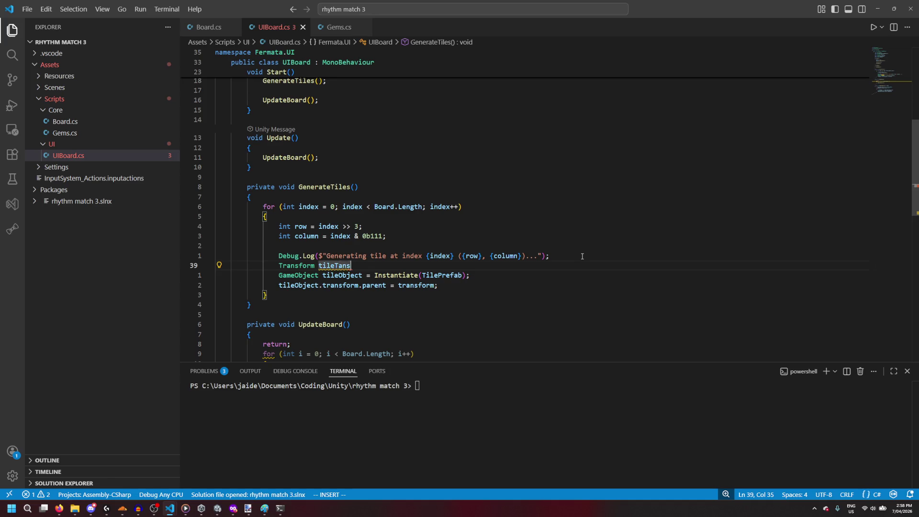
text(nsform )
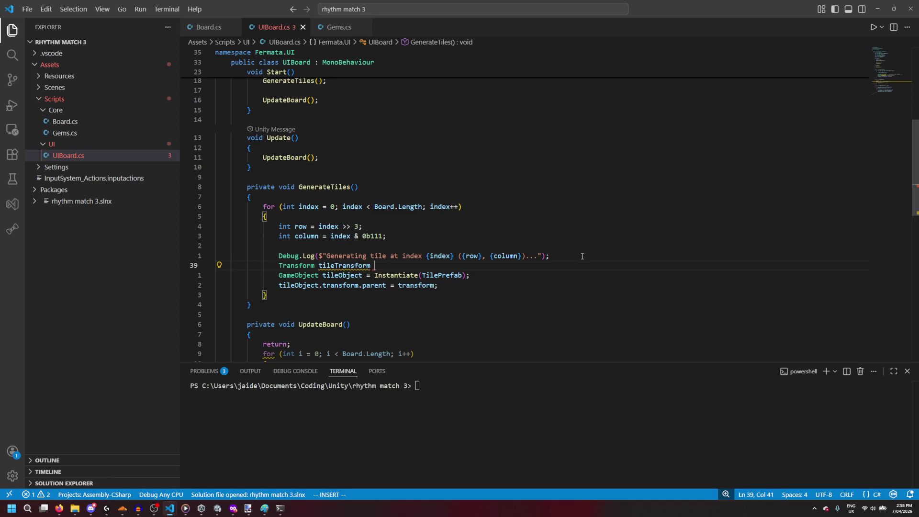
text(= new())
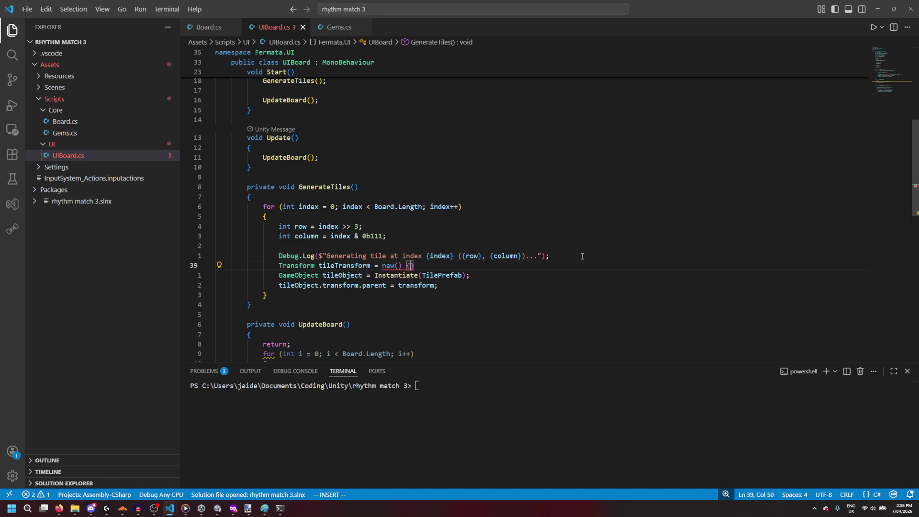
mouse_move(388, 266)
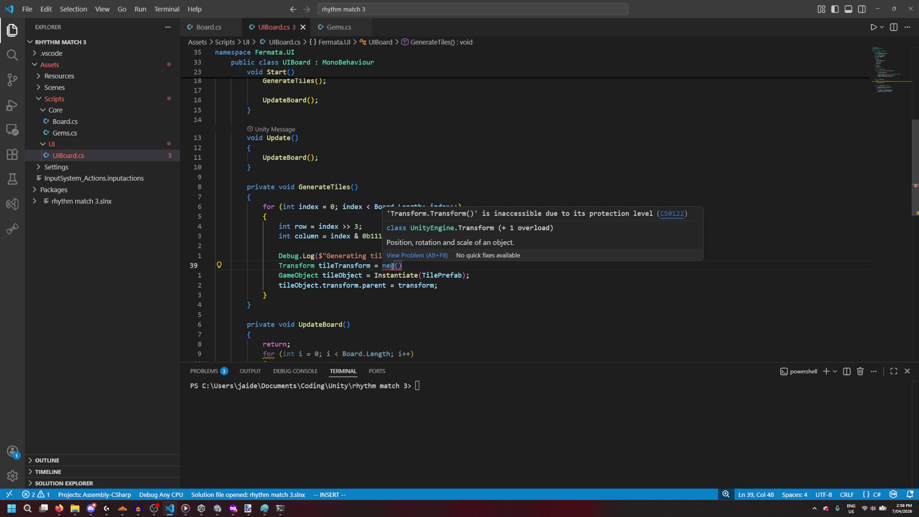
mouse_move(352, 266)
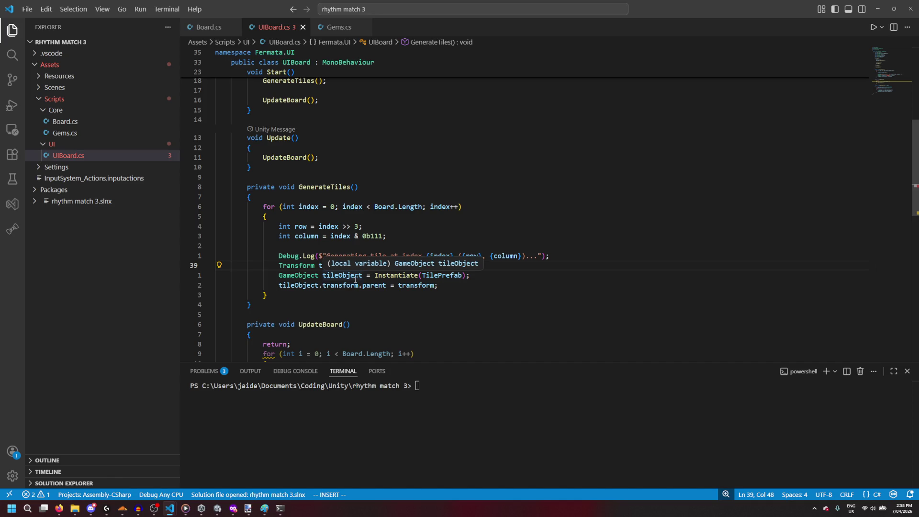
Step: Delete the trial tileTransform line, leaving a blank line after the Debug.Log call
key(End)
key(shift+Up)
key(shift+End)
key(BackSpace)
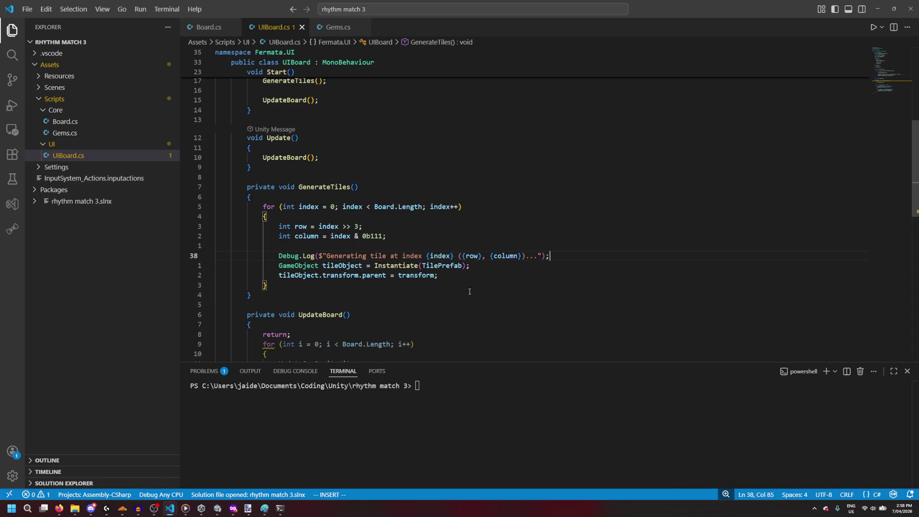
key(Return)
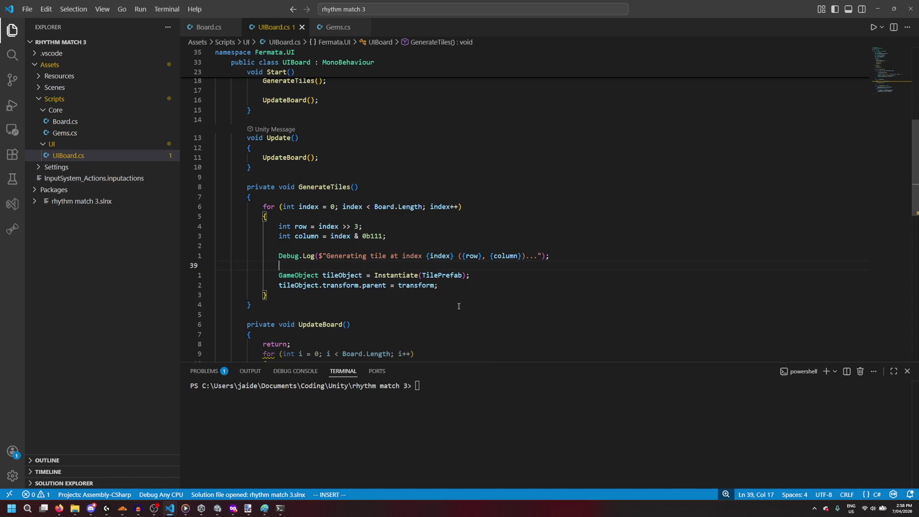
click(476, 286)
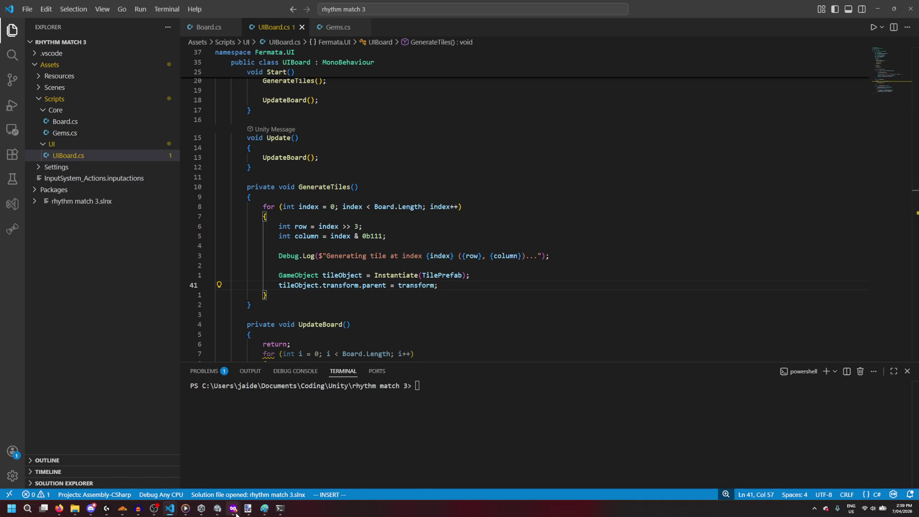
click(201, 509)
Step: Expand Assets > Resources > Sprites, select temp_gems, and open it in the Sprite Editor
click(218, 509)
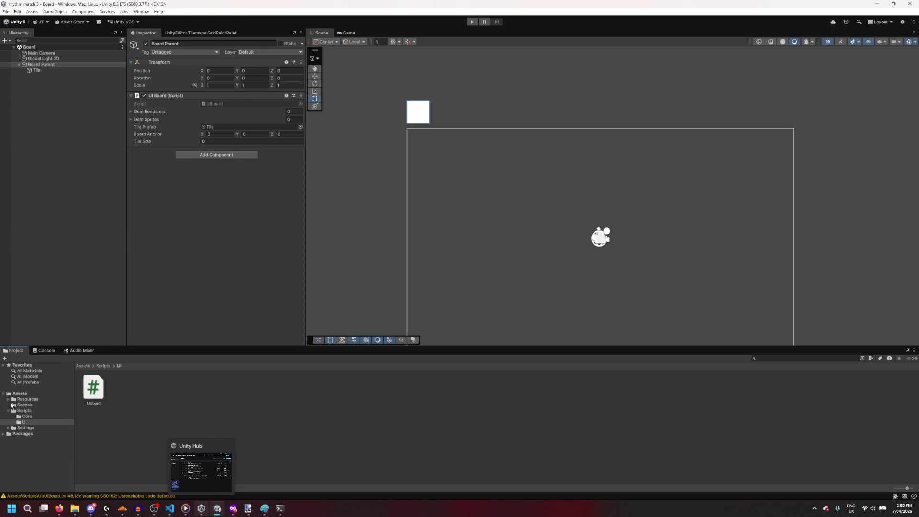
click(9, 400)
click(22, 405)
click(88, 402)
right_click(91, 392)
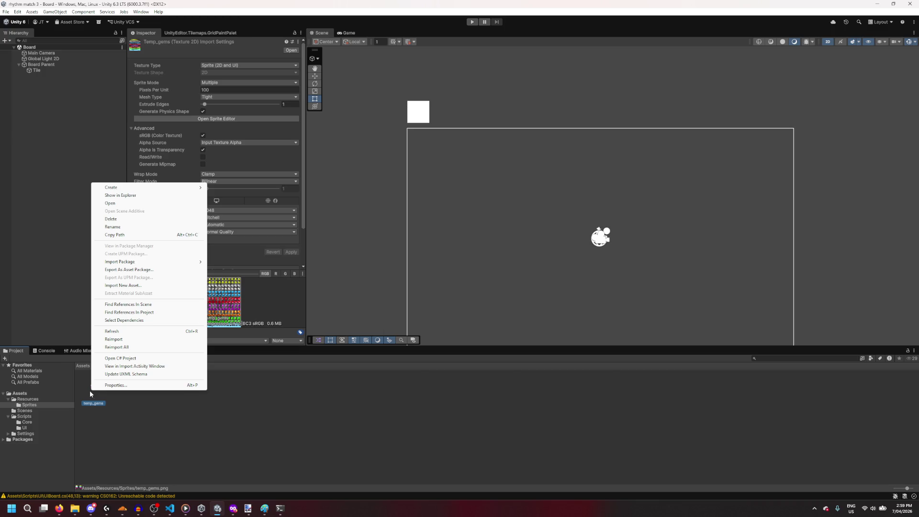
click(151, 197)
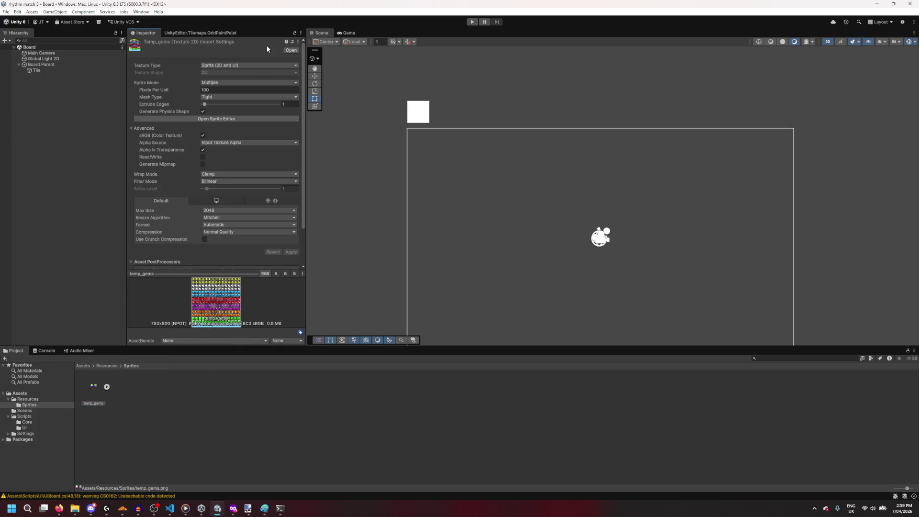
click(208, 120)
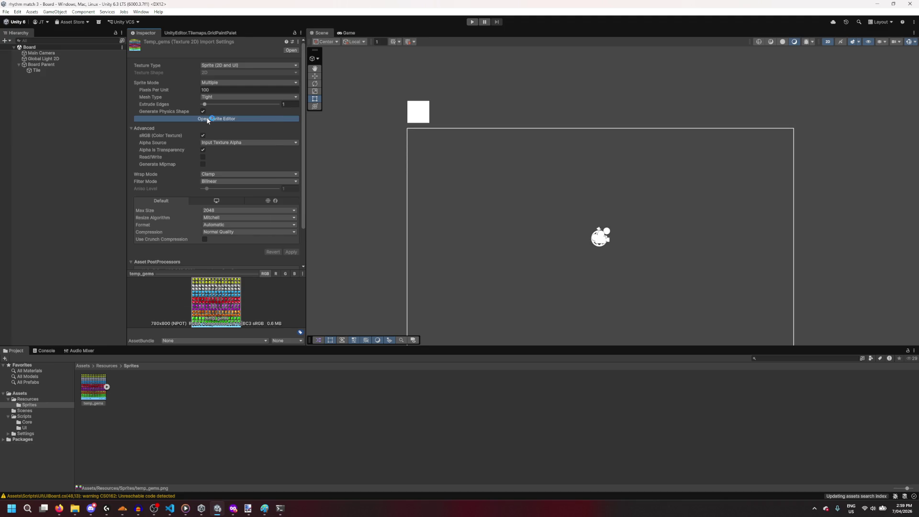
drag(168, 108, 457, 134)
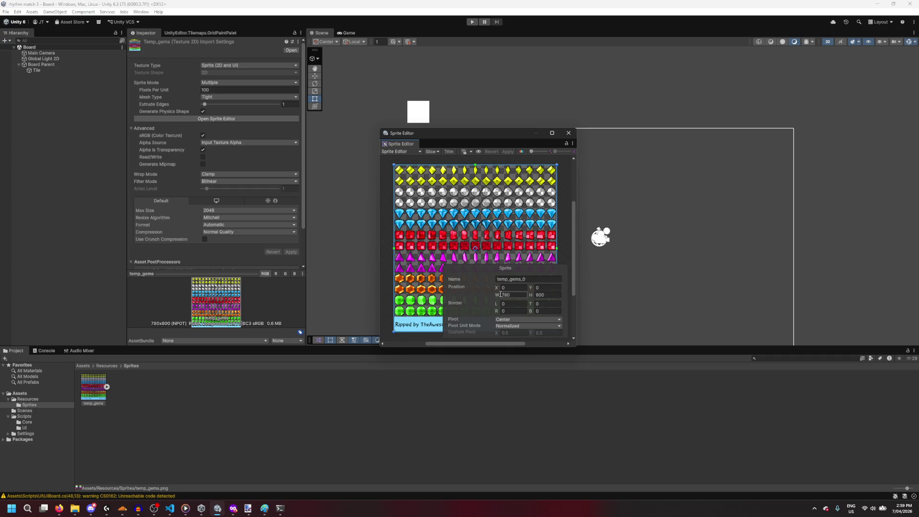
Step: Keep the texture's Sprite Mode as Multiple and enlarge the Sprite Editor window
click(498, 296)
click(211, 84)
click(182, 84)
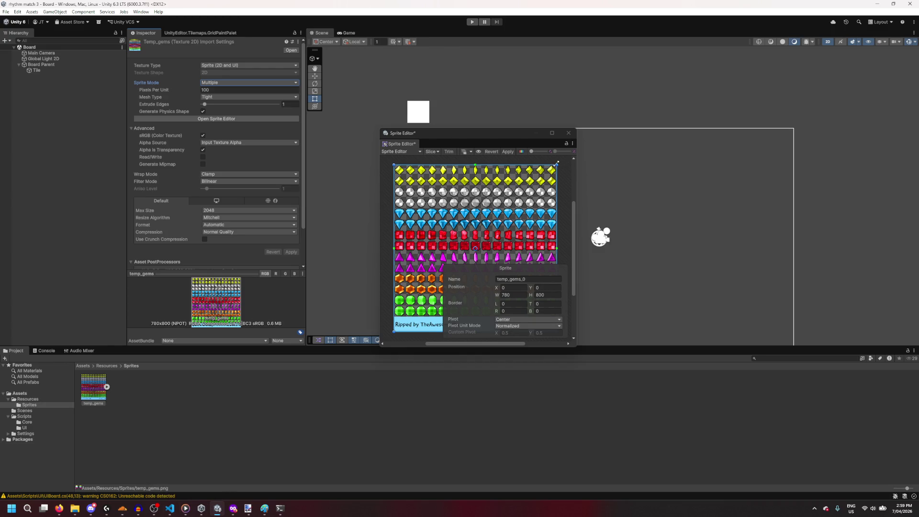
click(563, 209)
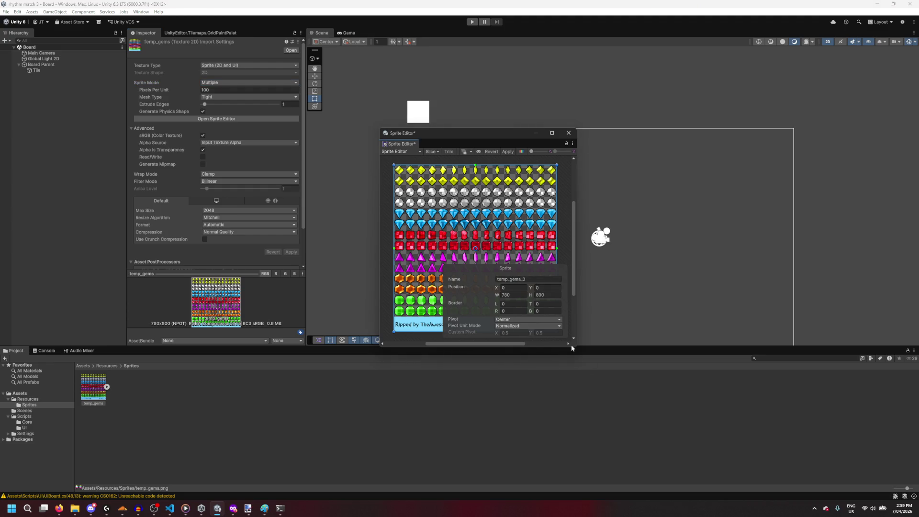
mouse_move(572, 348)
mouse_down()
mouse_move(721, 456)
mouse_move(731, 481)
mouse_up()
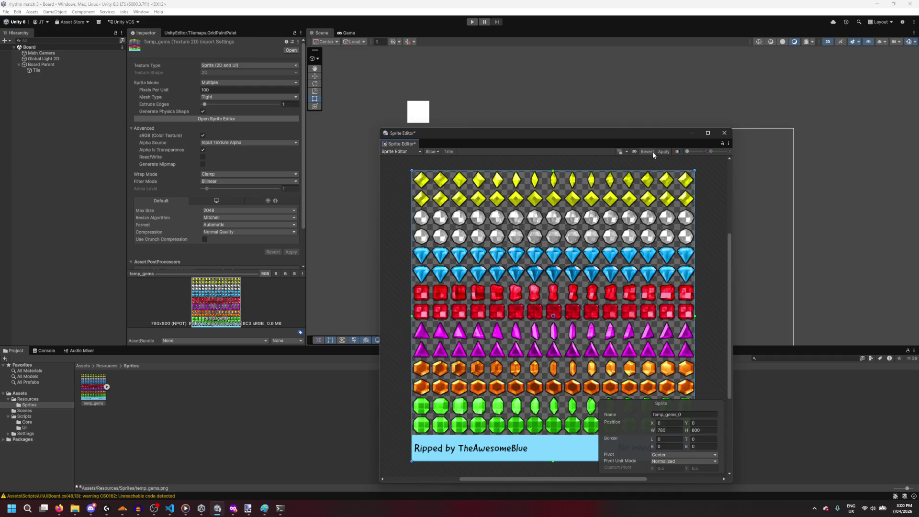
Step: Shrink the temp_gems_0 sprite rect to fit around the first yellow gem
mouse_move(695, 171)
mouse_down()
mouse_move(522, 276)
mouse_move(478, 427)
mouse_move(437, 181)
mouse_up()
scroll(437, 177, up, 8)
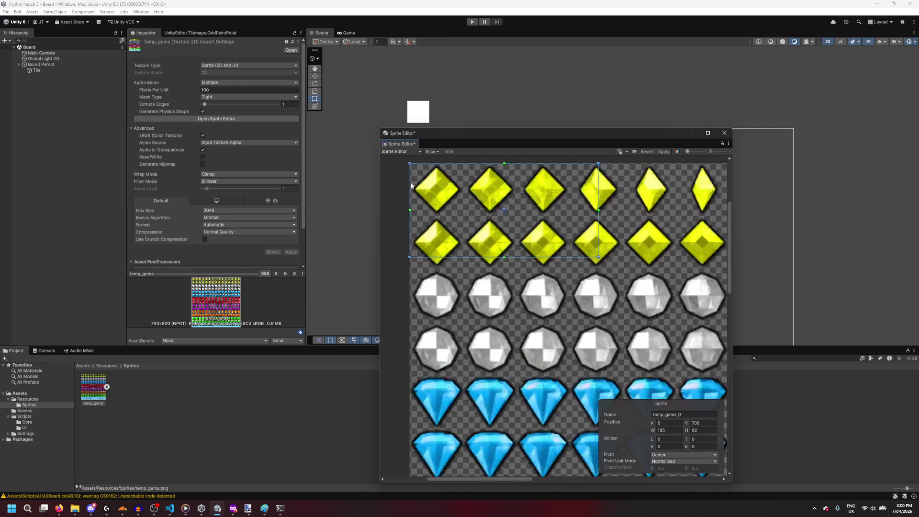
scroll(602, 258, down, 3)
scroll(661, 310, down, 3)
mouse_move(703, 312)
mouse_down()
mouse_move(594, 297)
mouse_move(590, 274)
mouse_up()
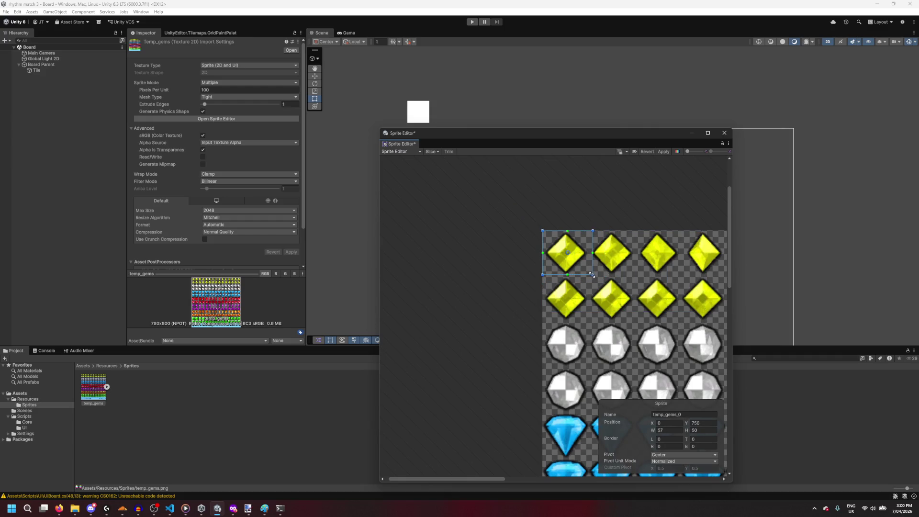
scroll(590, 275, up, 6)
scroll(591, 275, down, 3)
scroll(586, 274, up, 1)
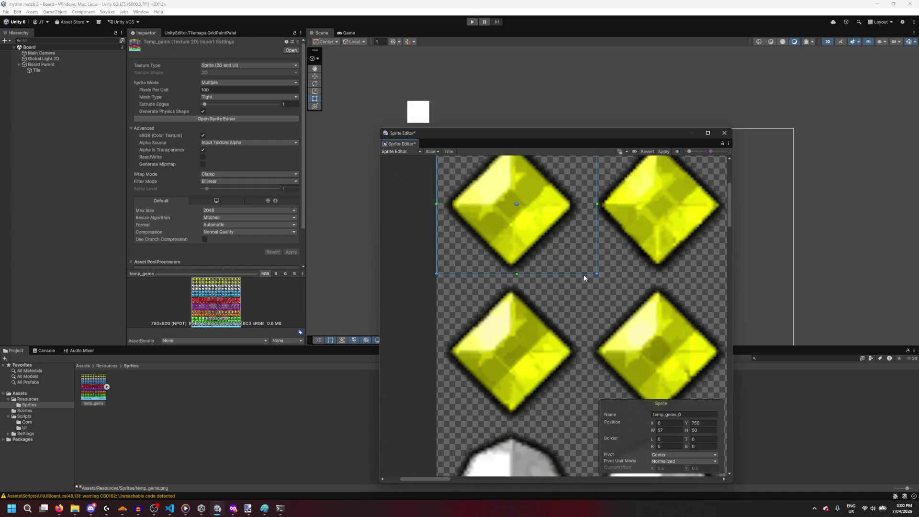
drag(560, 290, 568, 326)
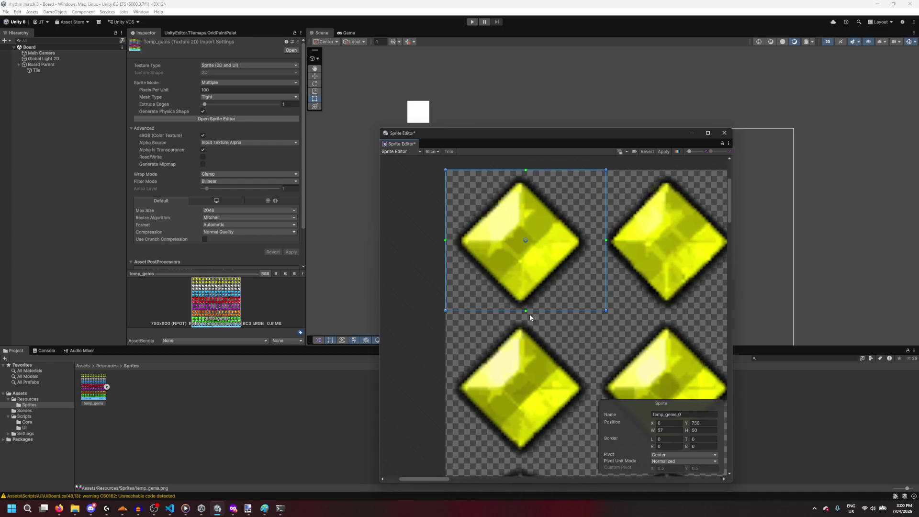
Step: Fine-tune the rect's right and bottom edges so the sprite is 53×52 at position 0, 748
mouse_move(606, 241)
mouse_down()
mouse_move(580, 247)
mouse_move(609, 248)
mouse_move(588, 264)
mouse_move(606, 266)
mouse_move(595, 266)
mouse_up()
drag(549, 311, 549, 317)
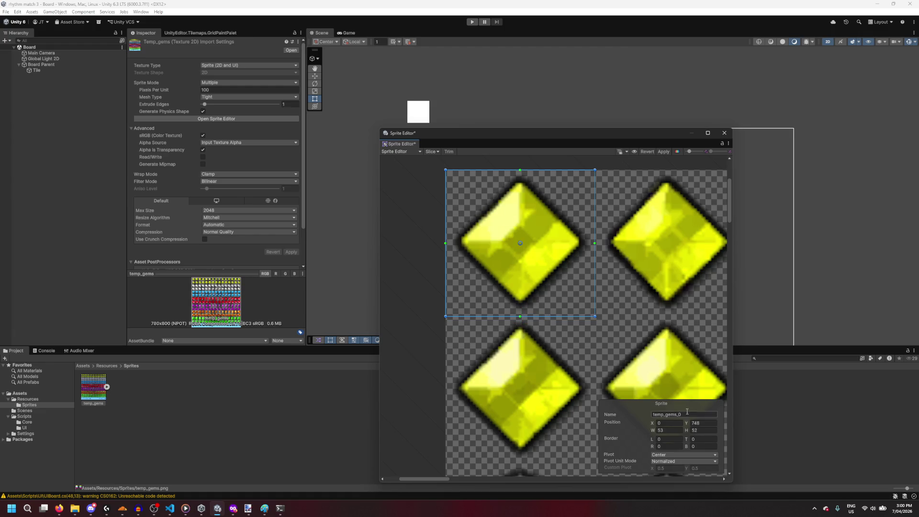
click(704, 432)
click(704, 432)
click(439, 152)
click(501, 252)
scroll(493, 319, down, 10)
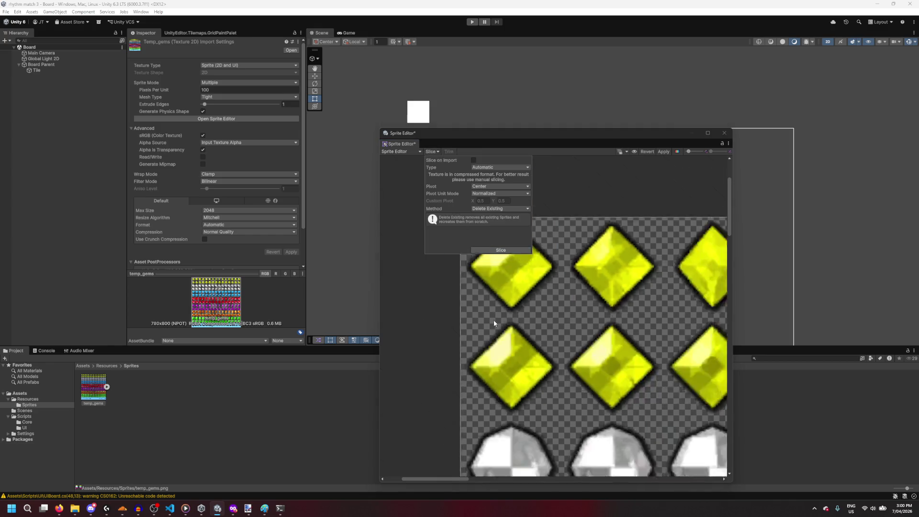
click(454, 340)
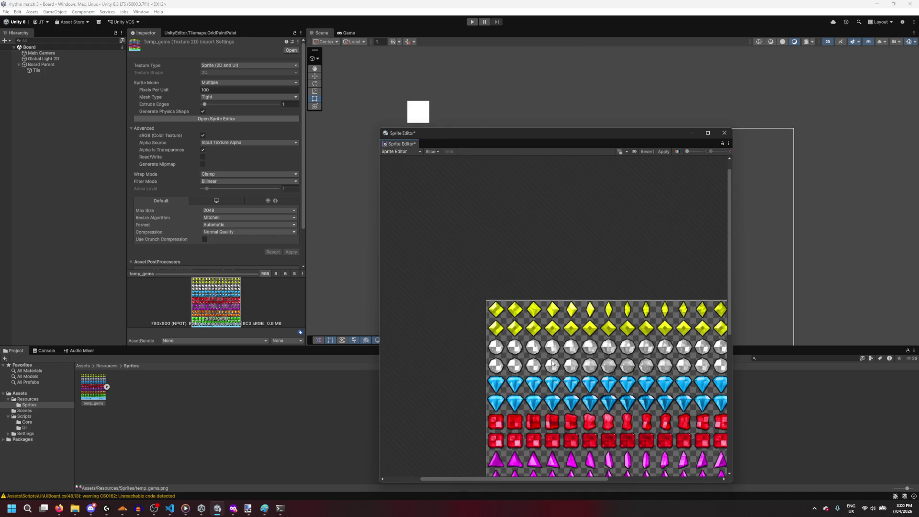
scroll(517, 260, down, 5)
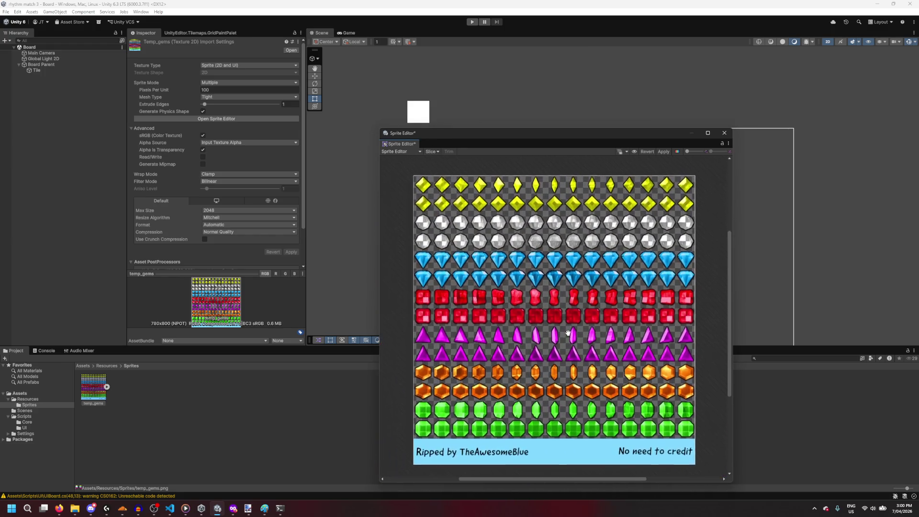
mouse_move(233, 509)
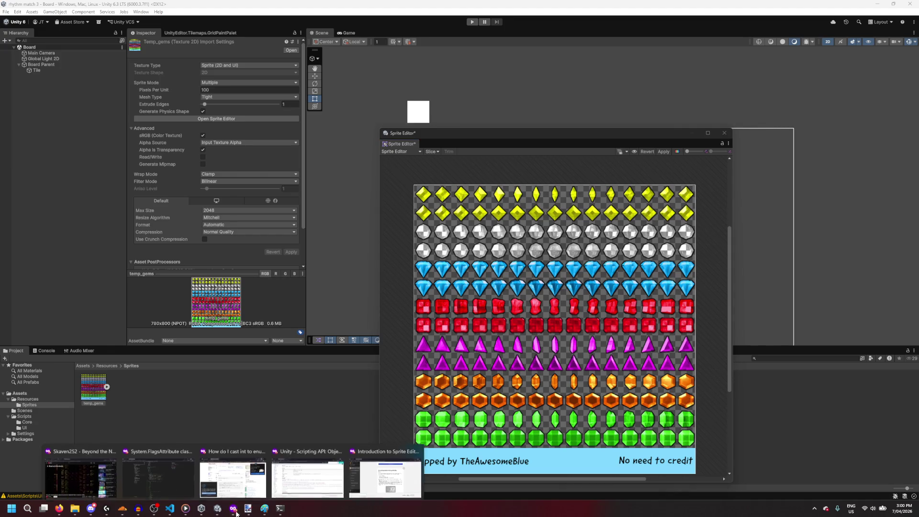
click(374, 486)
Step: Scroll the tutorial to section 7, Sprite Editor Tools, then return to the Unity Editor
scroll(408, 324, down, 10)
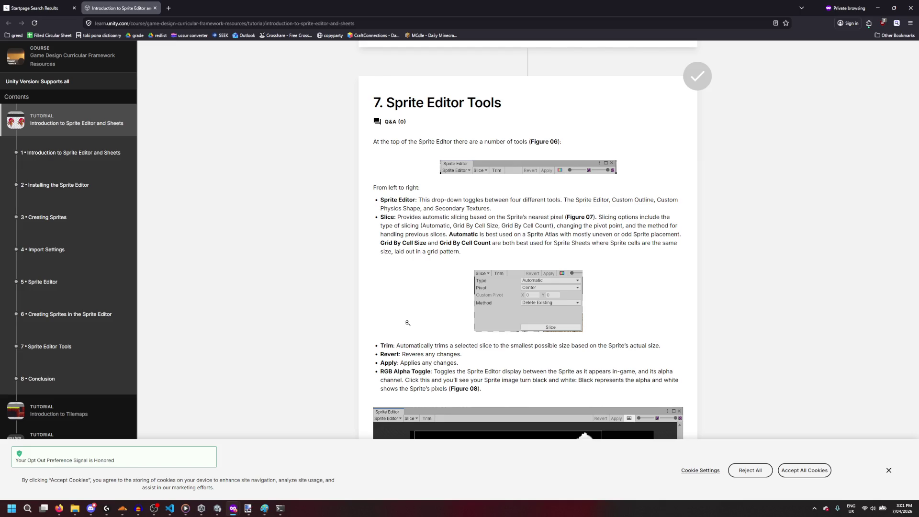
scroll(407, 324, down, 5)
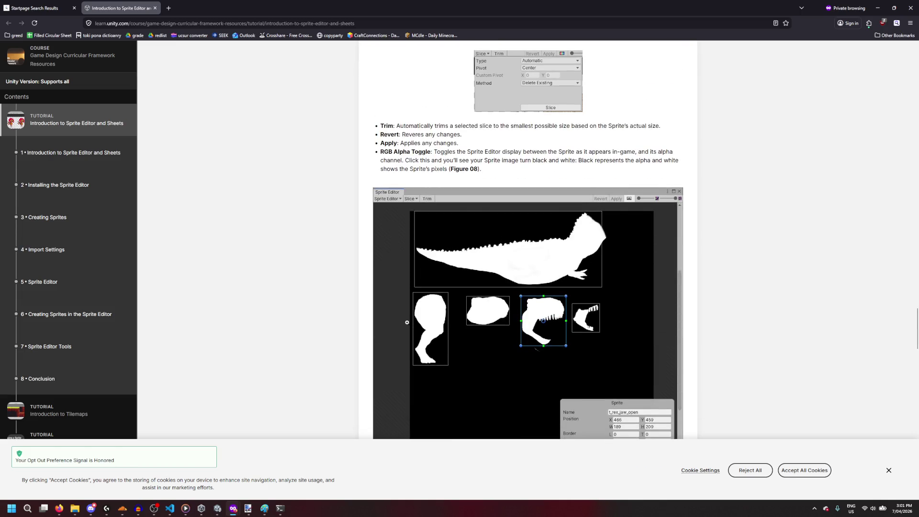
scroll(834, 101, down, 8)
click(877, 7)
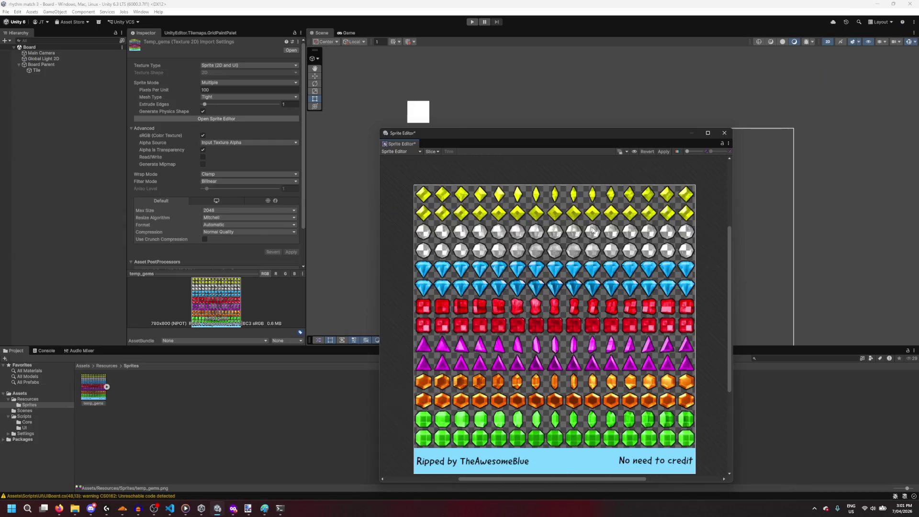
Step: Set the Slice type to Grid By Cell Size
click(435, 152)
click(498, 167)
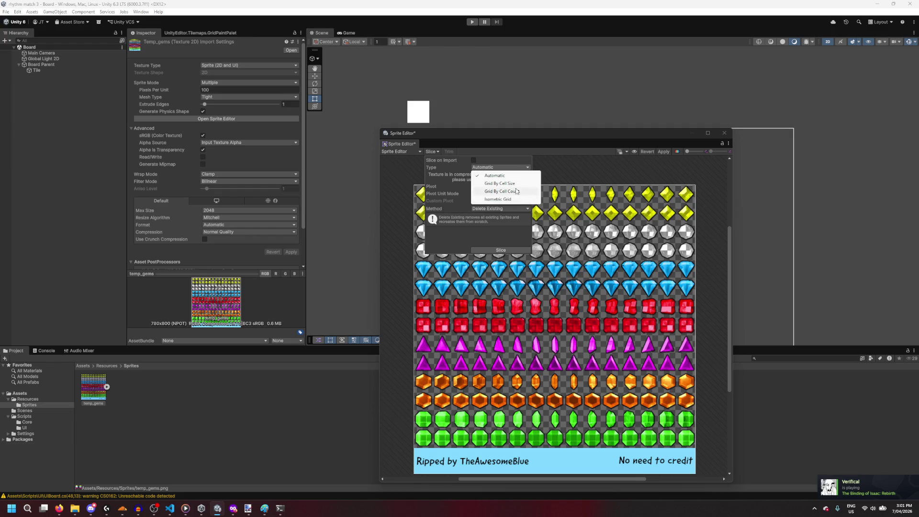
click(500, 184)
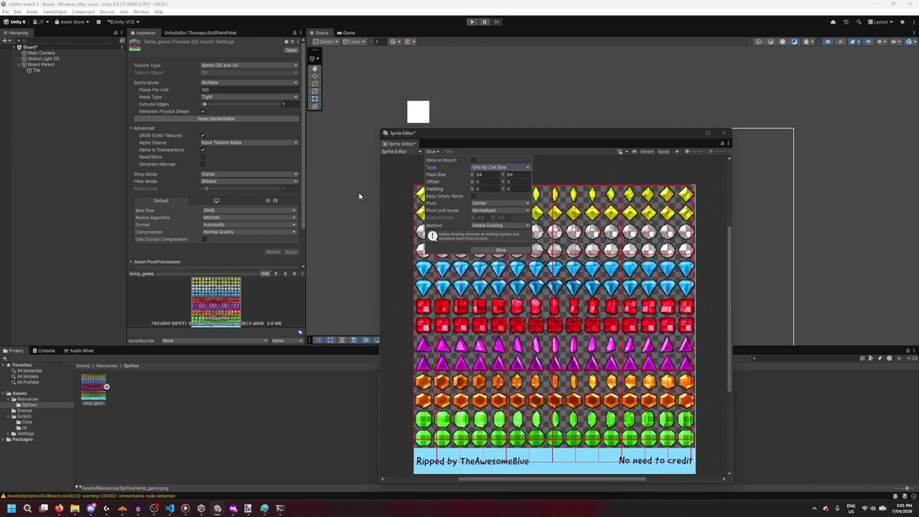
scroll(415, 202, up, 5)
mouse_move(547, 277)
mouse_down()
mouse_move(589, 326)
mouse_move(592, 357)
mouse_up()
scroll(554, 330, down, 3)
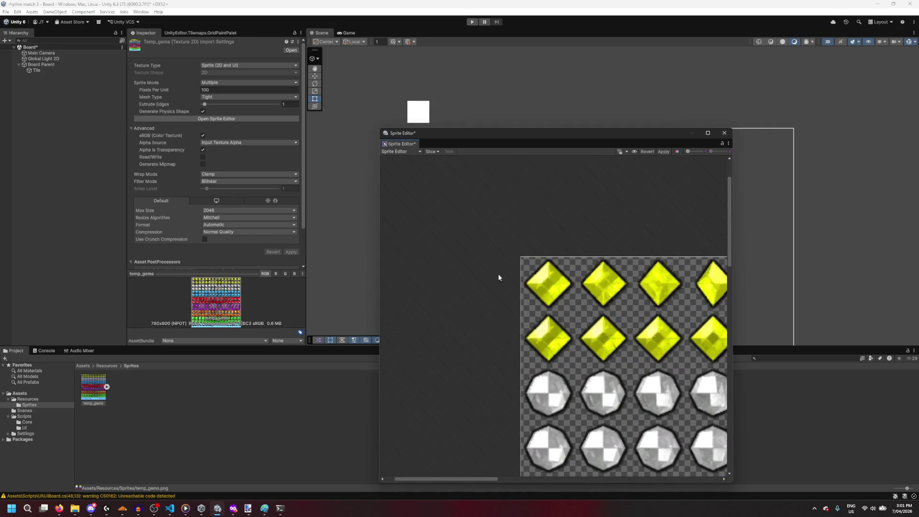
Step: Try a cell Pixel Size of 53 × 50 and check it against the gems
click(430, 151)
click(484, 174)
text(53)
key(Tab)
text(53)
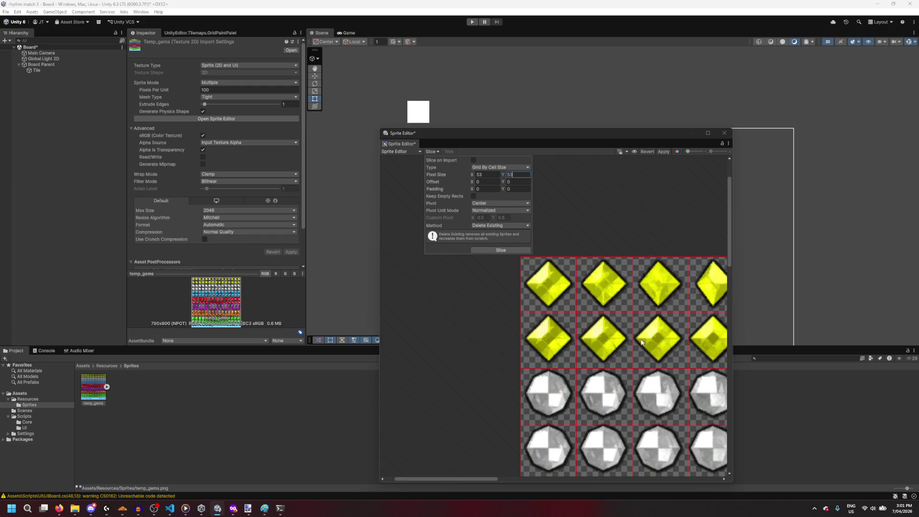
key(BackSpace)
text(0)
scroll(573, 398, down, 2)
scroll(573, 398, up, 3)
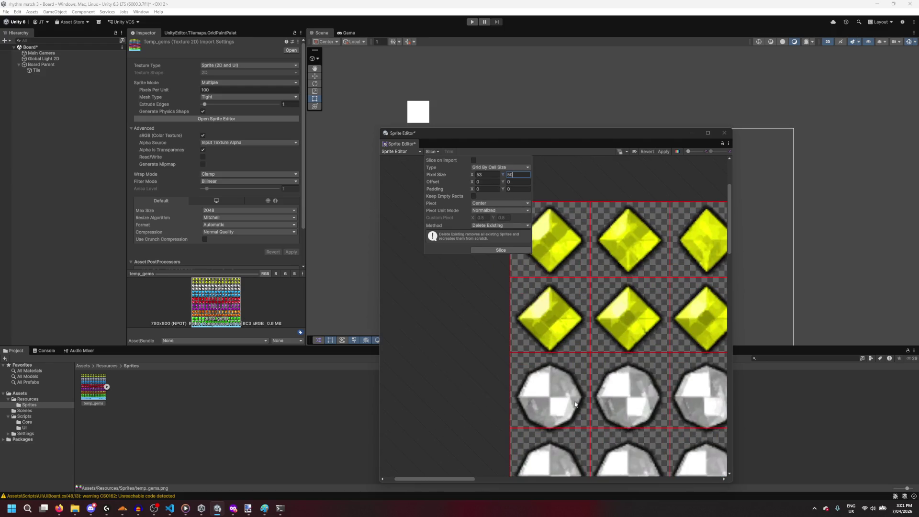
scroll(574, 461, down, 3)
scroll(498, 270, up, 1)
scroll(498, 270, down, 3)
scroll(487, 269, up, 1)
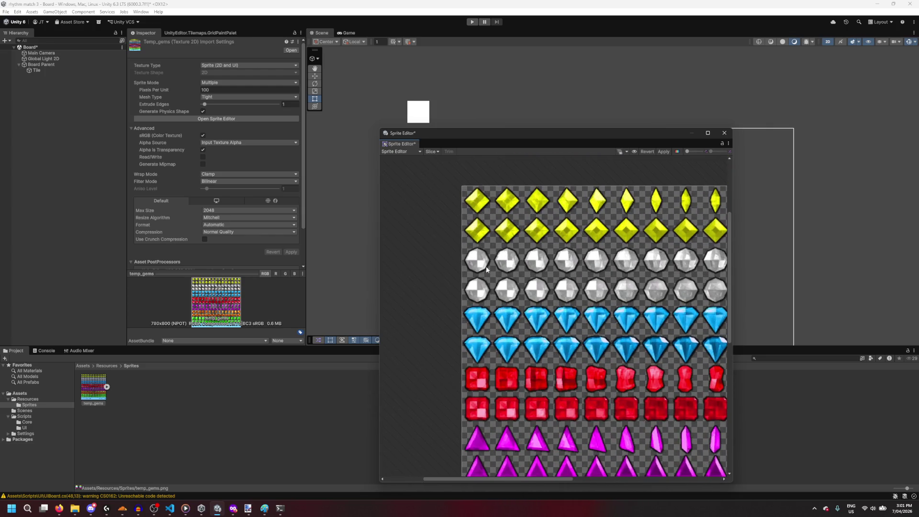
Step: Adjust the cell size, trying heights 55, 53, 52 and 51 before settling on 52
click(431, 152)
click(514, 175)
click(490, 174)
text(51)
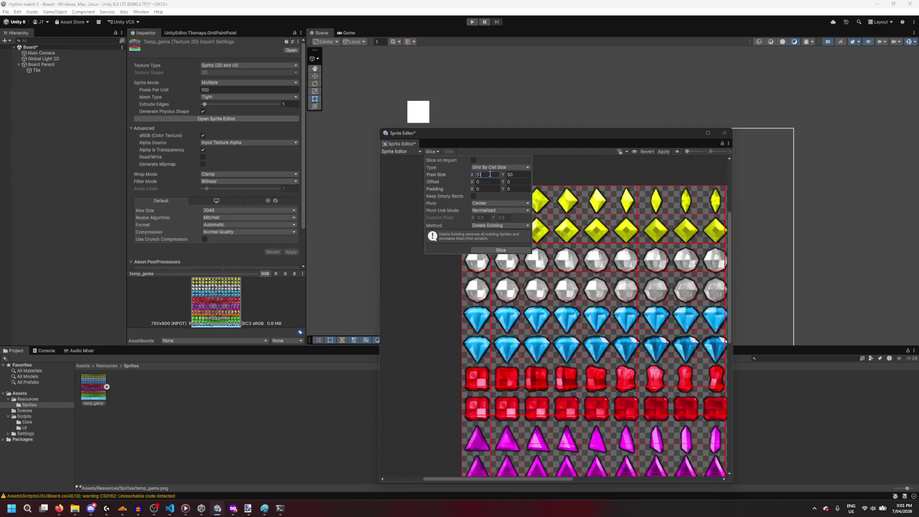
click(517, 175)
text(1)
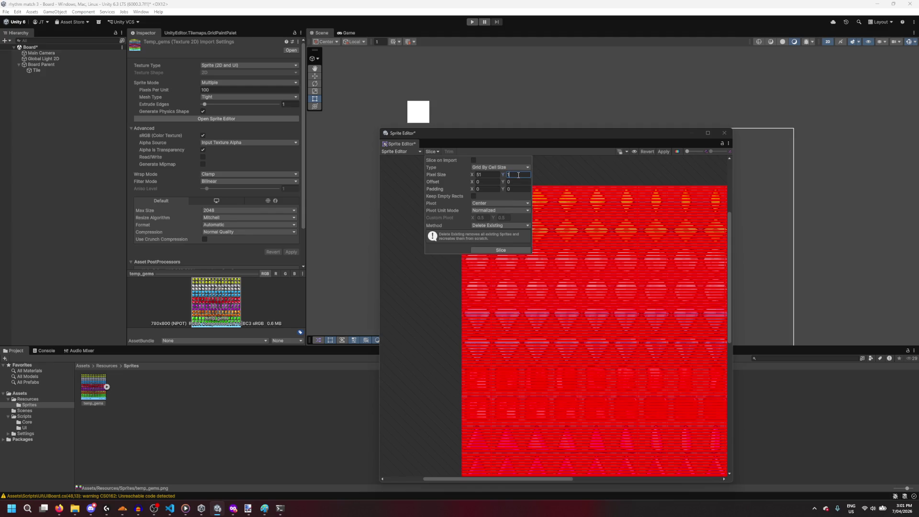
text(51)
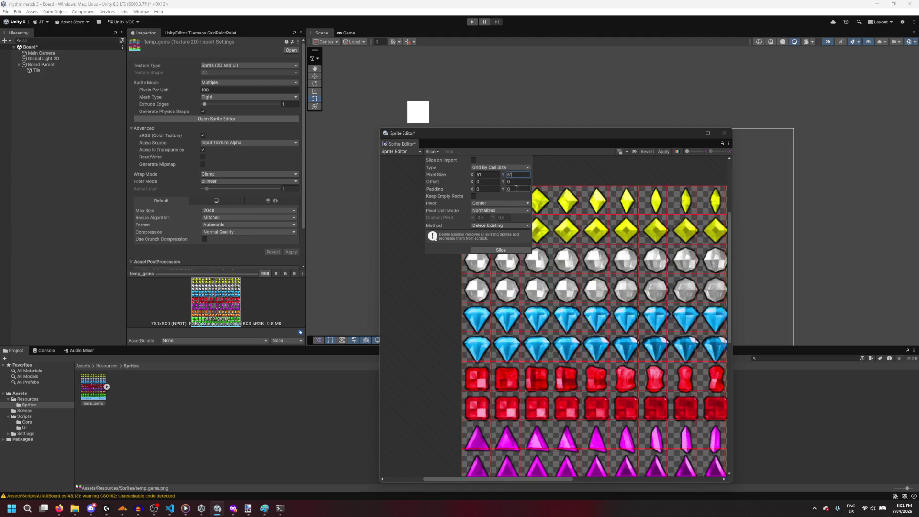
key(BackSpace)
text(5)
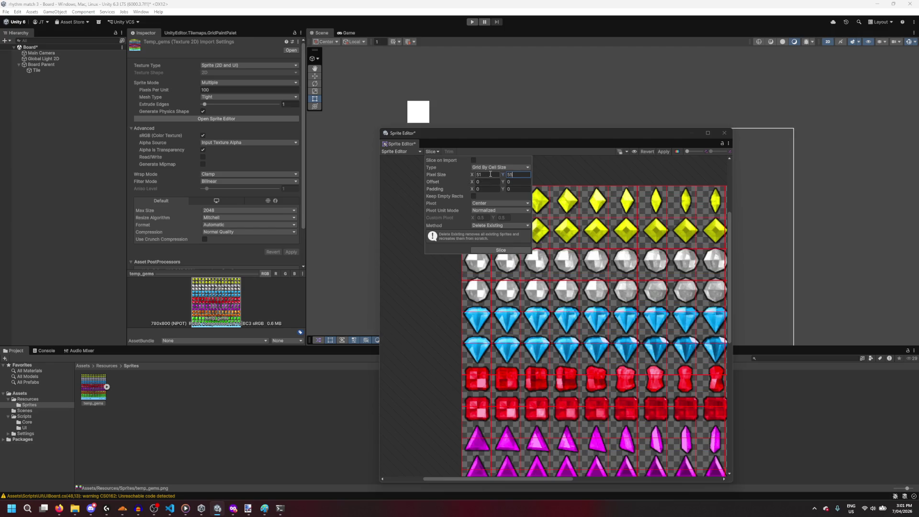
key(BackSpace)
text(3)
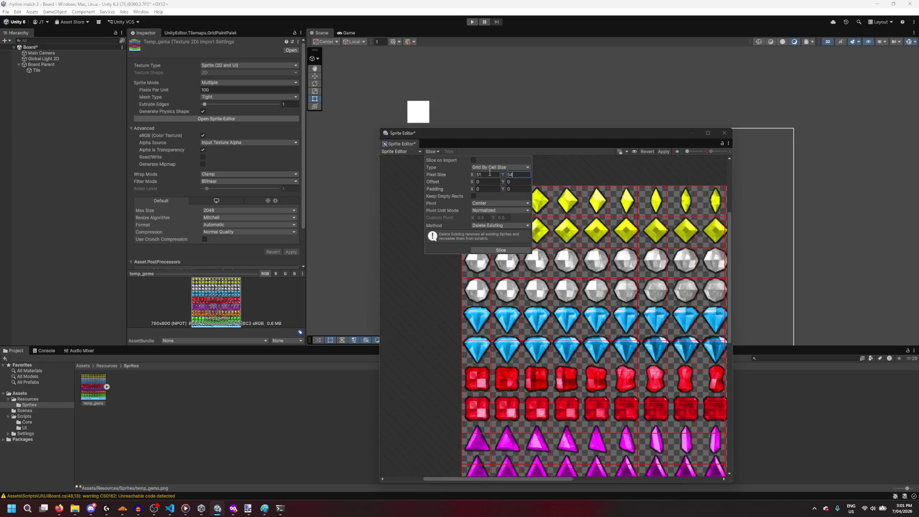
key(BackSpace)
text(2)
key(BackSpace)
text(1)
key(BackSpace)
text(2)
Step: Slice the sheet into the 52 × 52 grid and check the bottom gem rows
click(476, 175)
scroll(602, 318, down, 3)
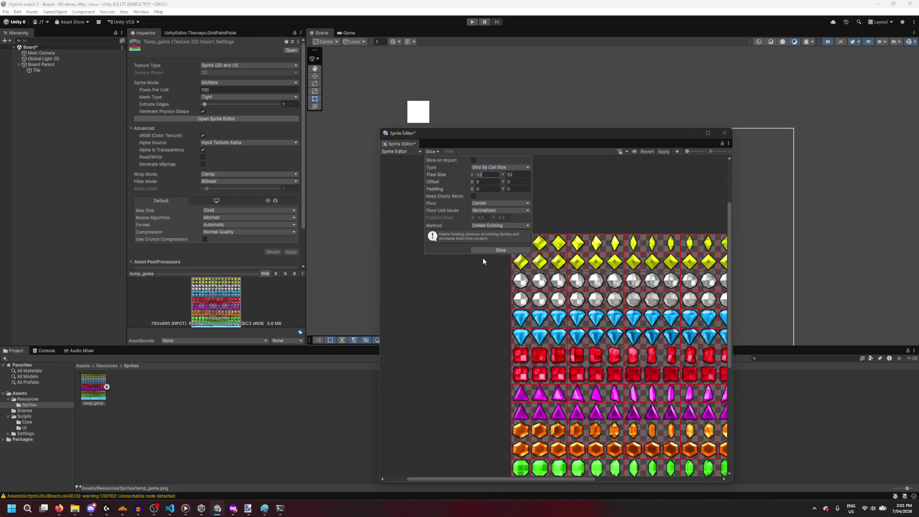
click(501, 251)
mouse_move(581, 357)
mouse_down()
mouse_move(496, 267)
mouse_move(475, 264)
mouse_move(488, 302)
mouse_up()
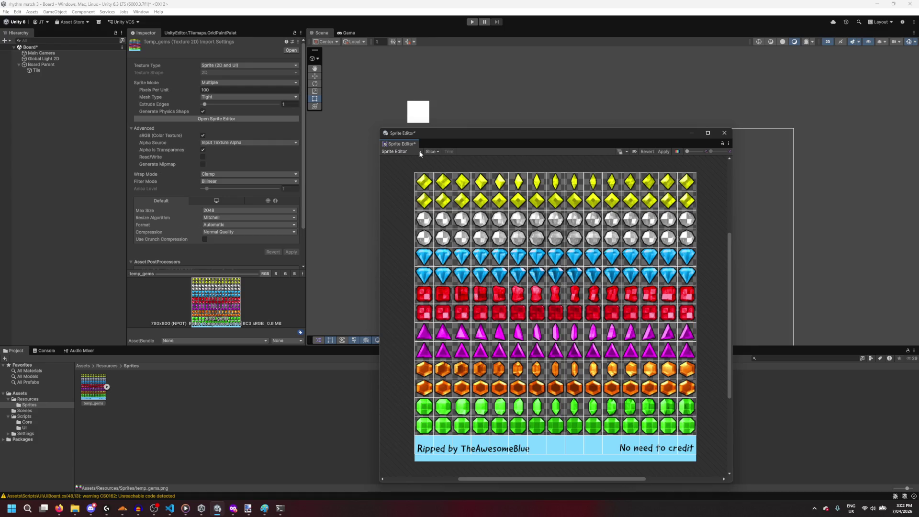
Step: Apply the grid slices to temp_gems, then scroll the Unity Learn tutorial to '8. Conclusion'
click(666, 152)
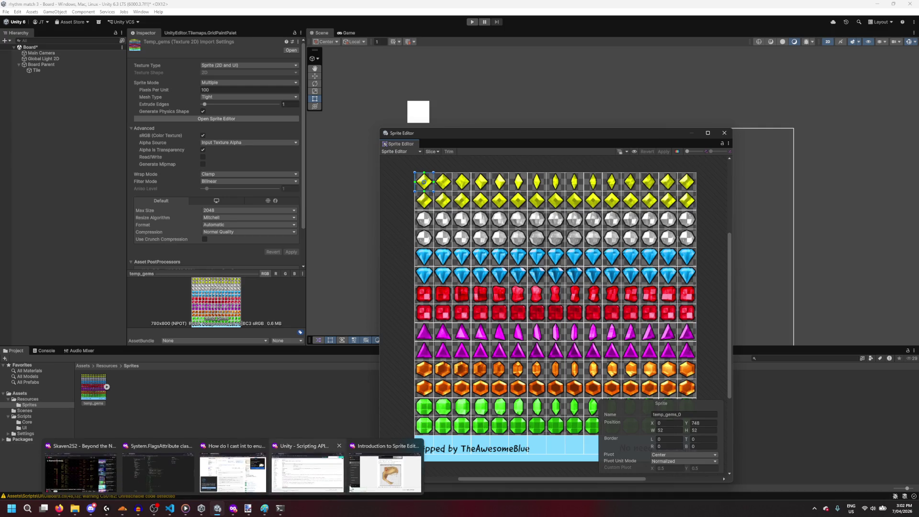
click(233, 506)
scroll(446, 236, down, 20)
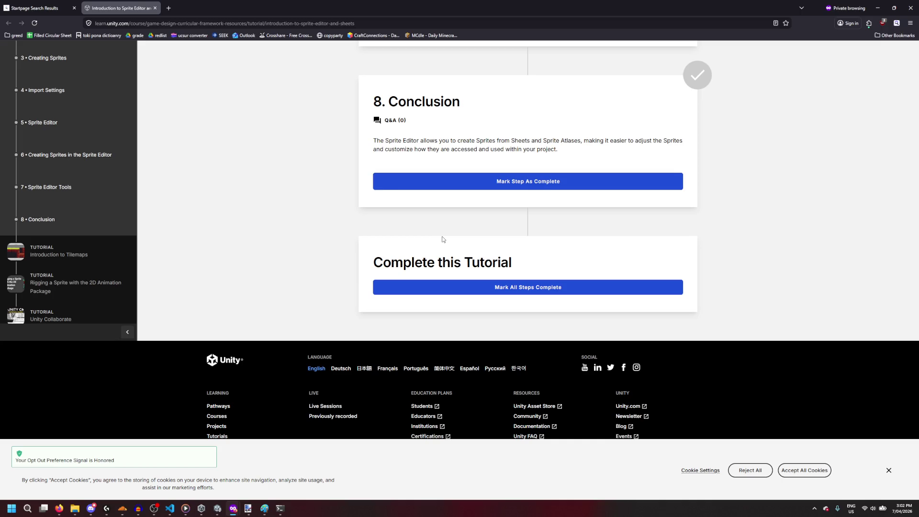
Step: From the Sprite Editor tutorial, open 'Introduction to Tilemaps' in a new browser tab
click(45, 8)
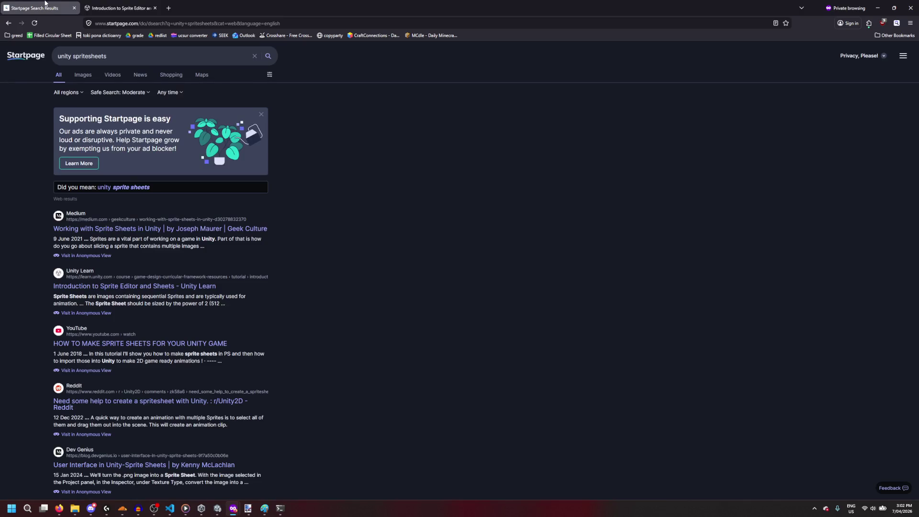
click(117, 8)
click(85, 257)
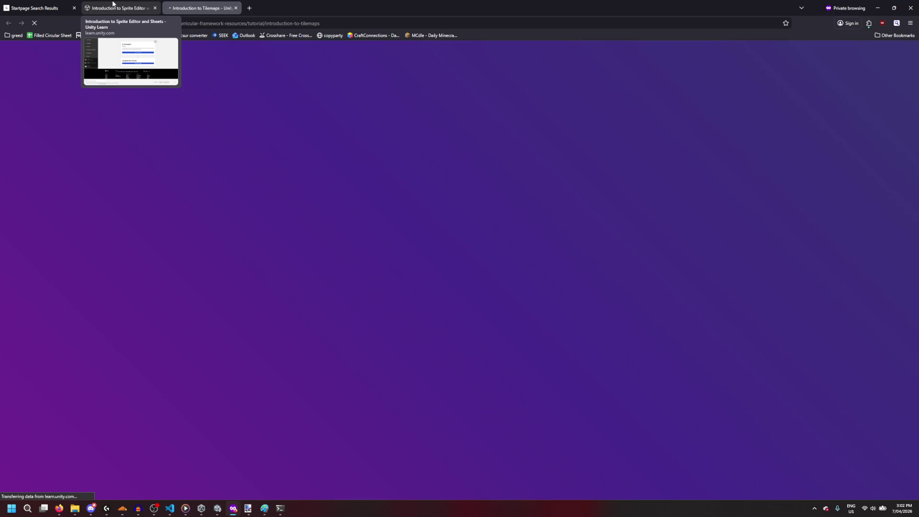
Step: Read the Tilemaps tutorial down to '5. Configuring the Tilemap', then minimize the browser
scroll(388, 189, down, 10)
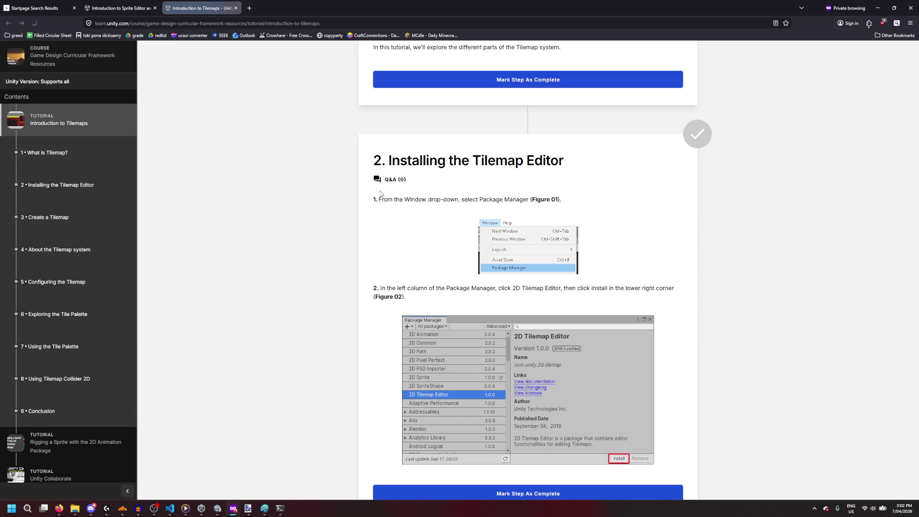
scroll(381, 193, down, 3)
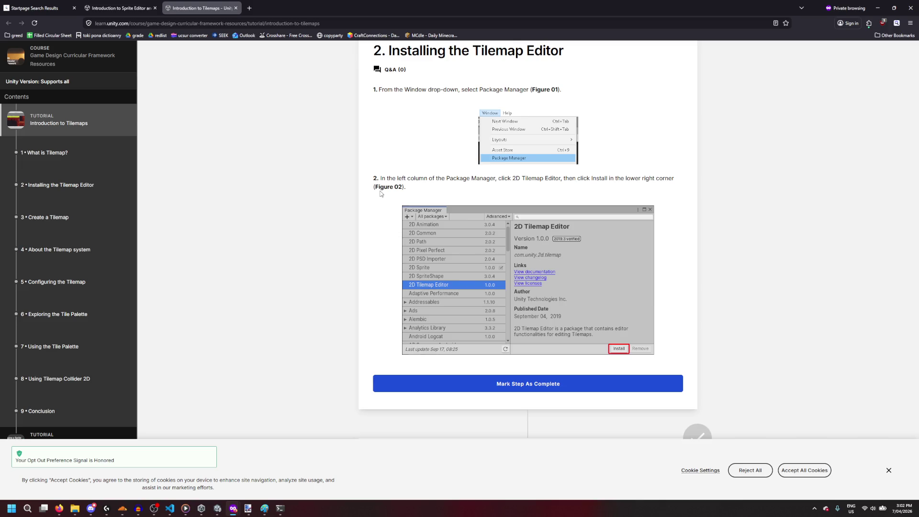
scroll(382, 193, down, 5)
scroll(381, 193, down, 5)
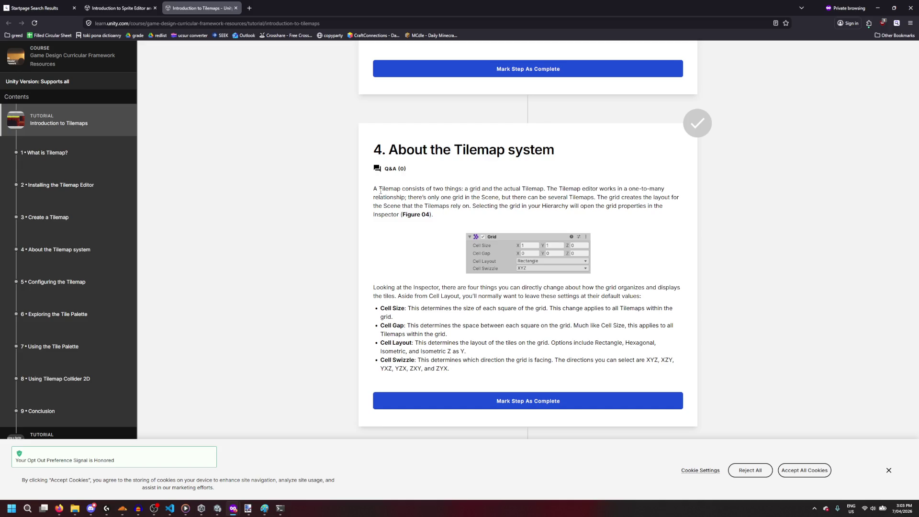
scroll(382, 191, down, 5)
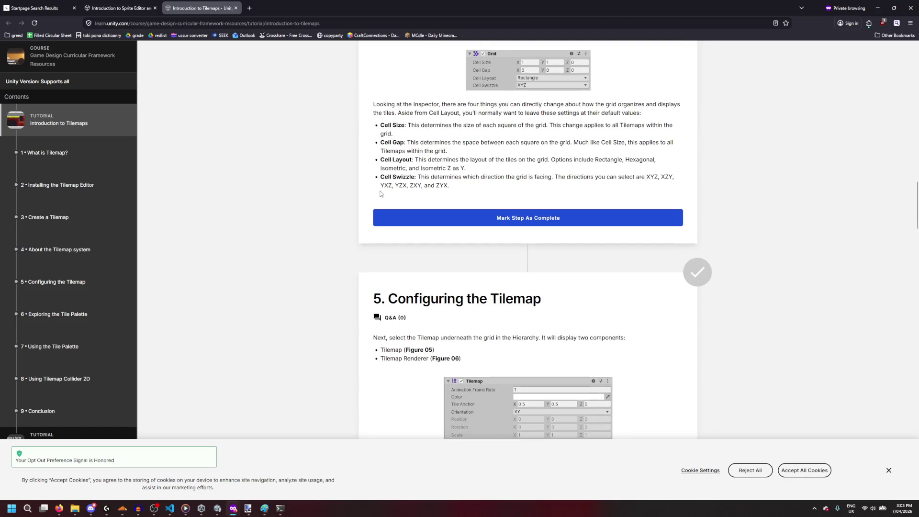
scroll(381, 193, down, 4)
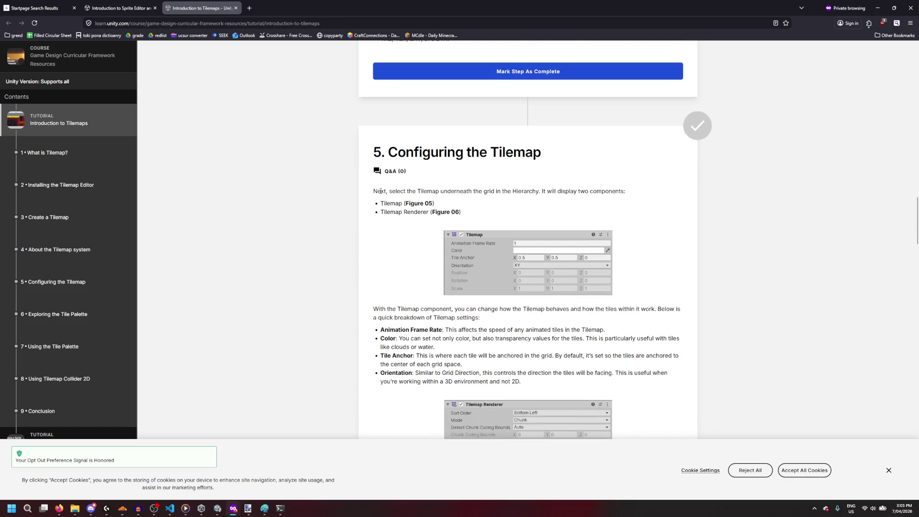
scroll(381, 191, down, 2)
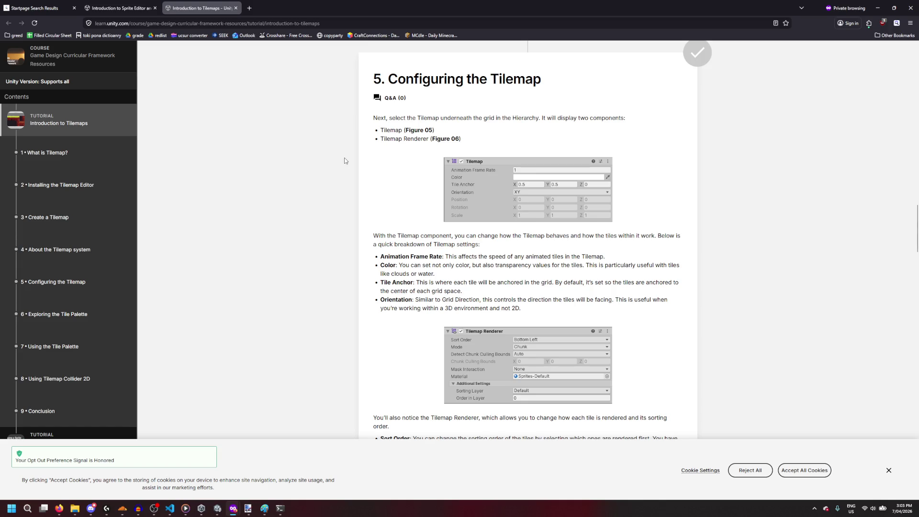
click(879, 6)
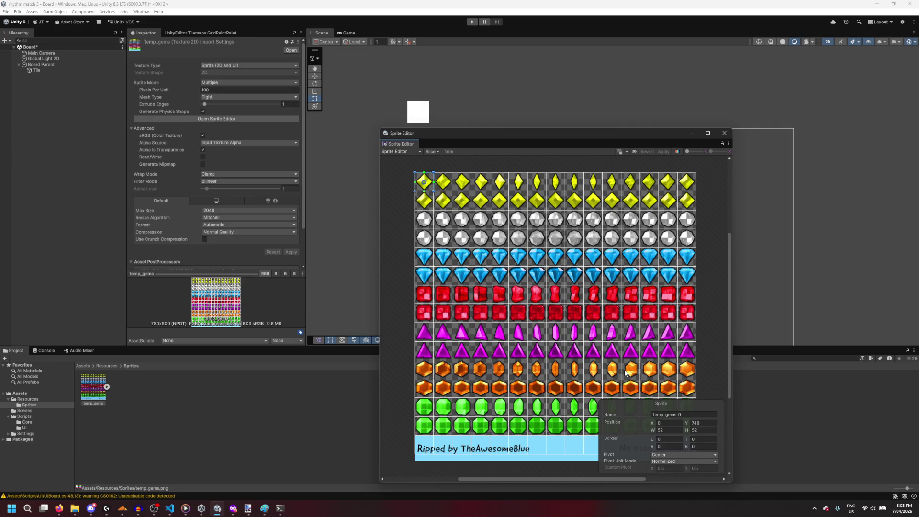
Step: Compare the white gem sprite with the top-left yellow temp_gems_0, then toggle the temp_gems foldout
click(425, 219)
click(427, 183)
click(426, 221)
click(107, 387)
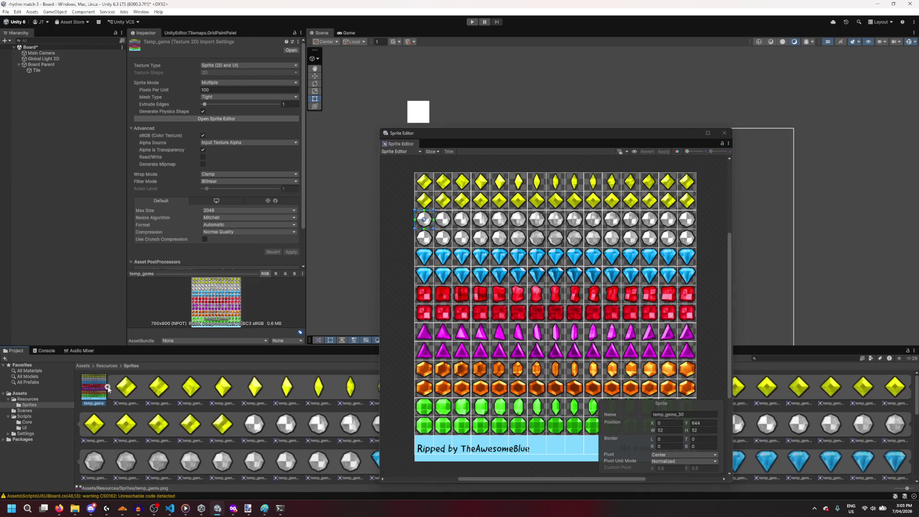
click(107, 388)
Step: Deselect the temp_gems asset and bring UIBoard.cs up in VS Code
click(171, 447)
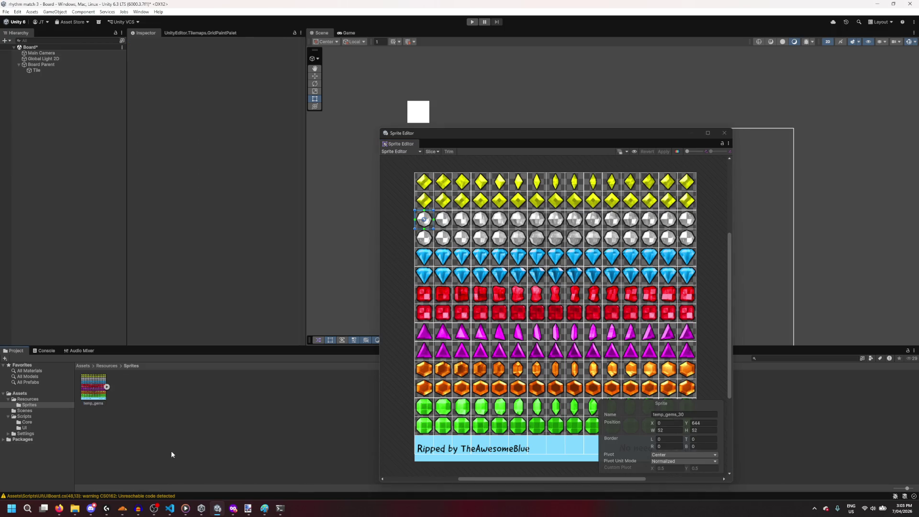
mouse_move(239, 512)
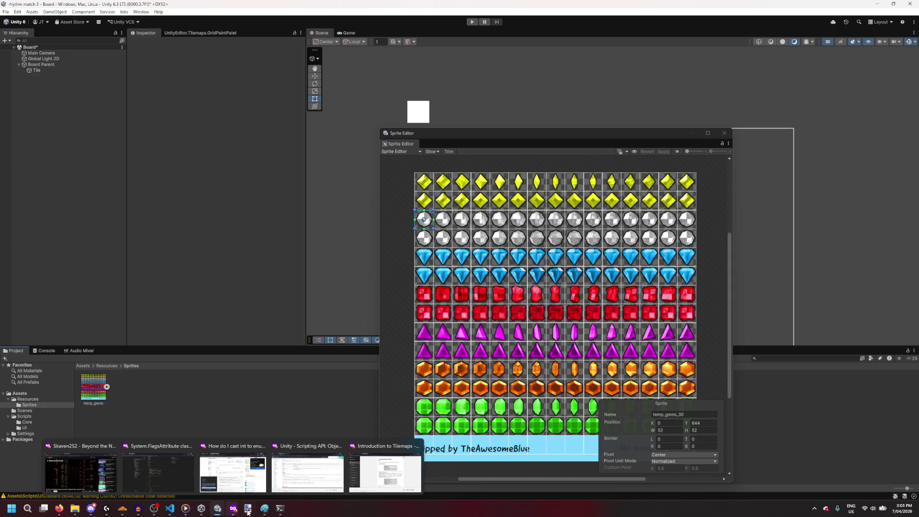
mouse_move(171, 509)
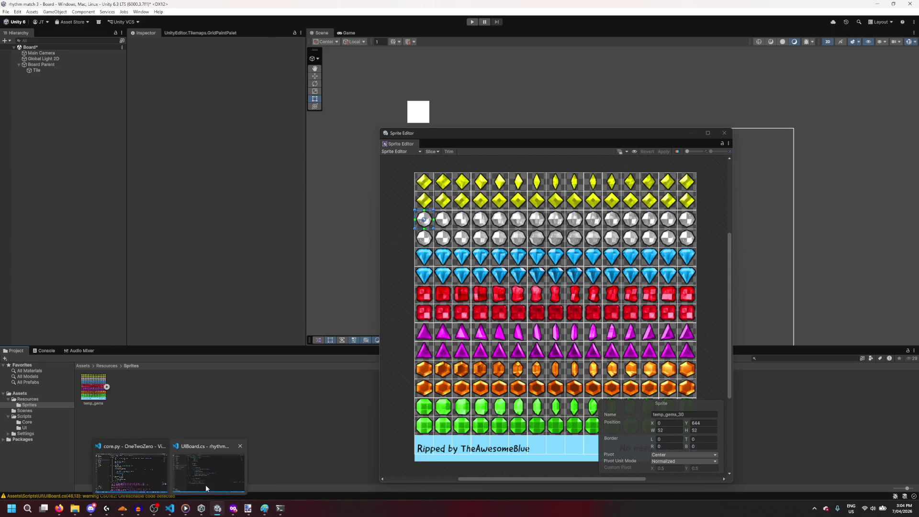
click(206, 485)
click(206, 485)
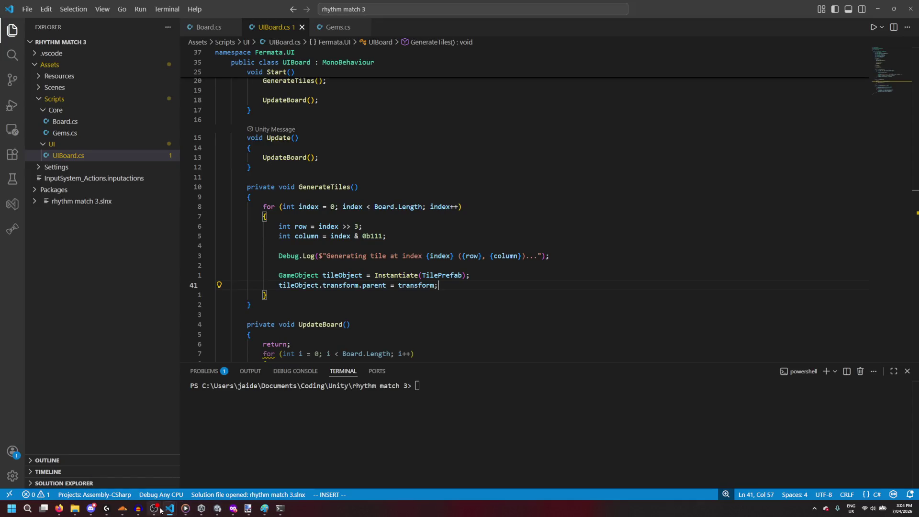
Step: Read through UIBoard.cs from line 40 to the end and back, then return to Unity
mouse_move(161, 511)
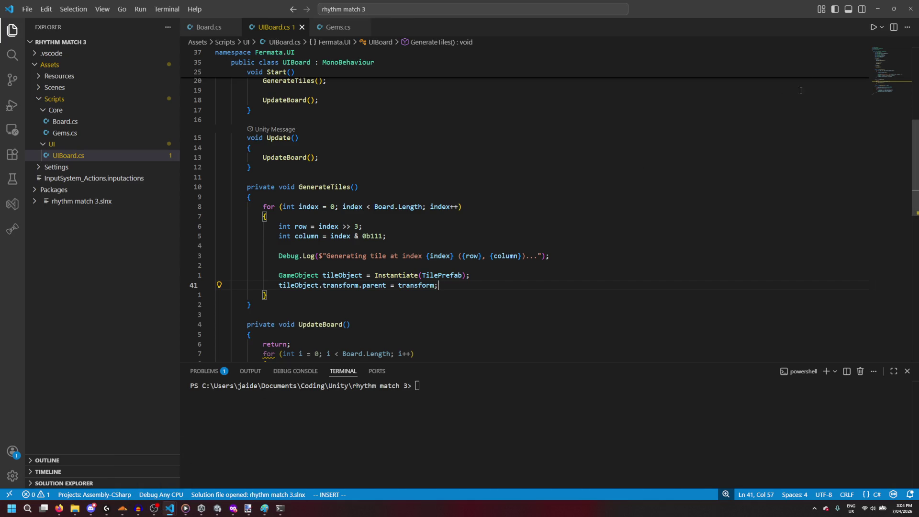
click(506, 278)
scroll(506, 278, down, 3)
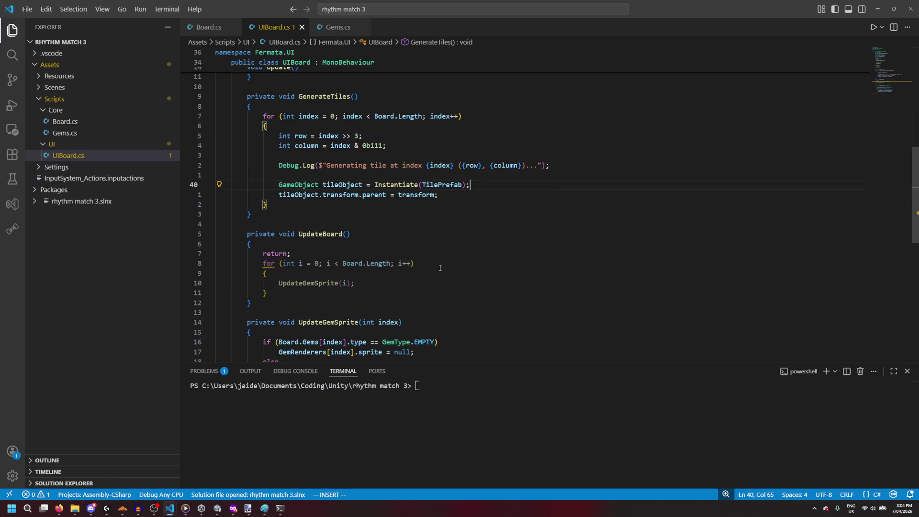
scroll(440, 267, down, 2)
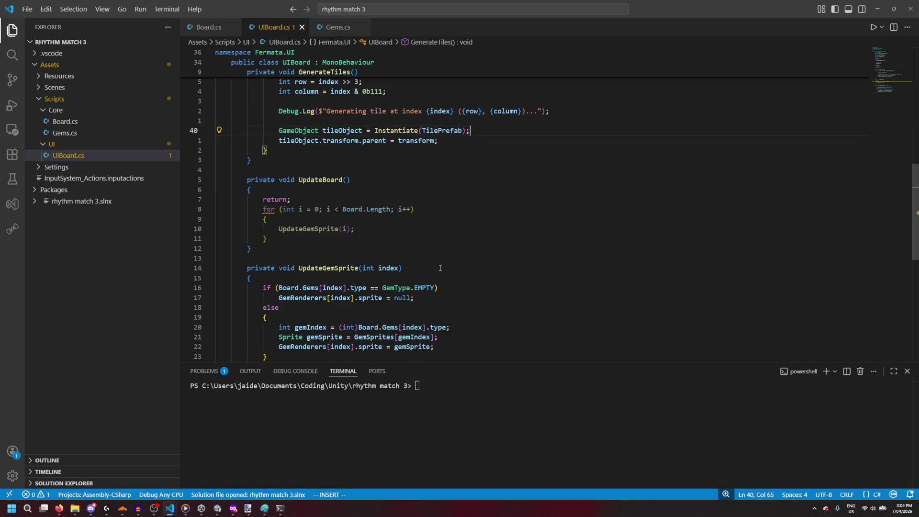
scroll(440, 267, down, 2)
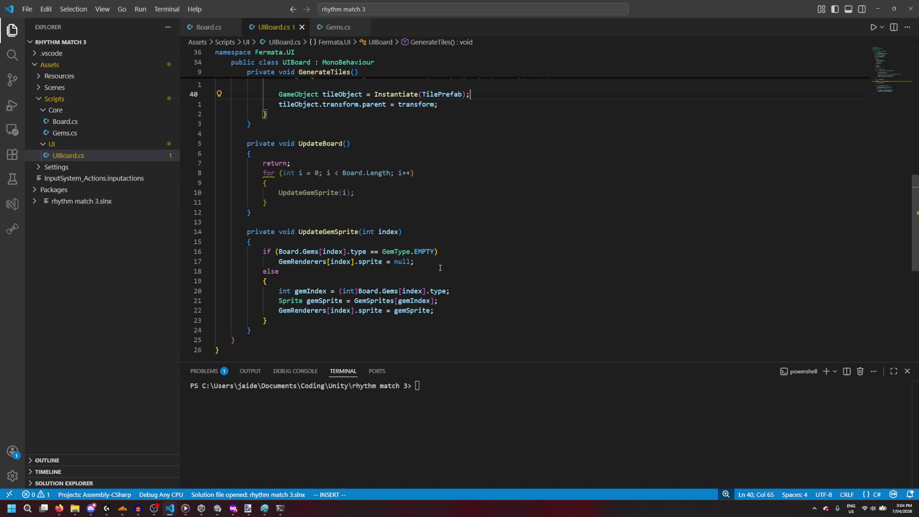
scroll(440, 268, up, 12)
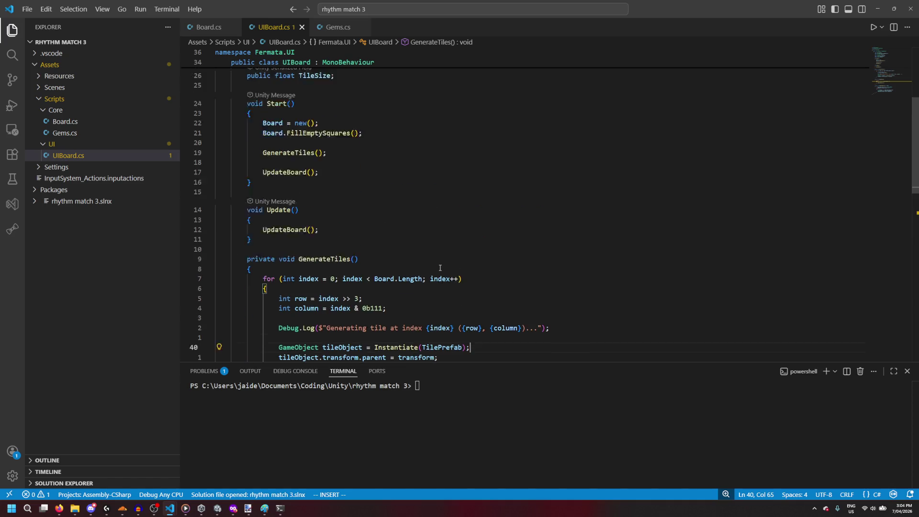
scroll(440, 268, up, 3)
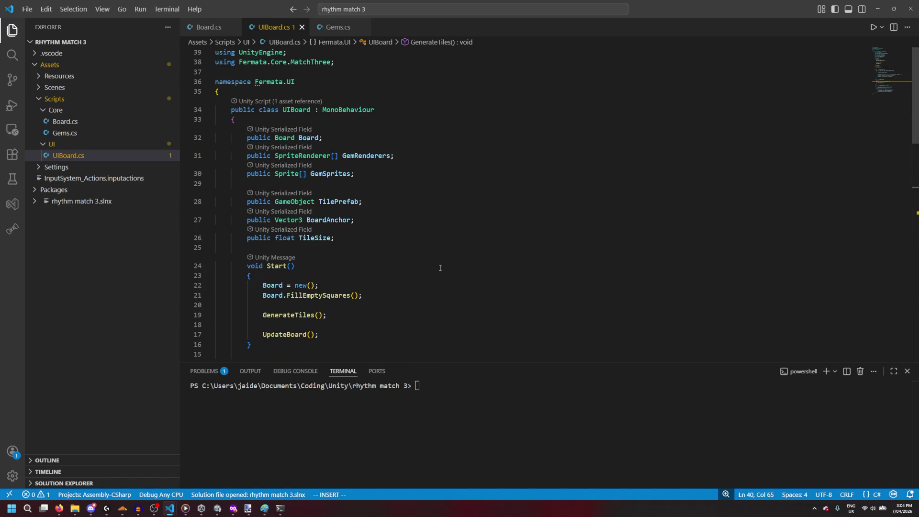
click(878, 8)
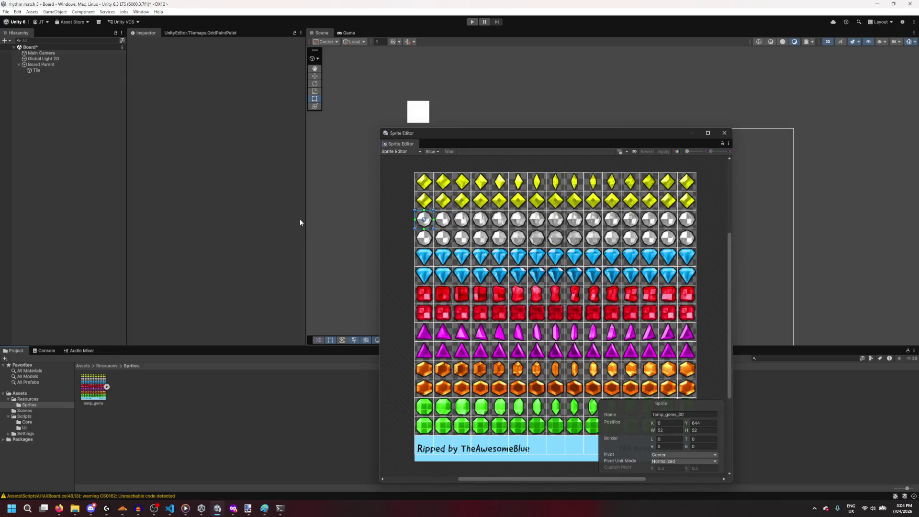
Step: Select Board Parent in the Hierarchy and close the Sprite Editor
click(38, 71)
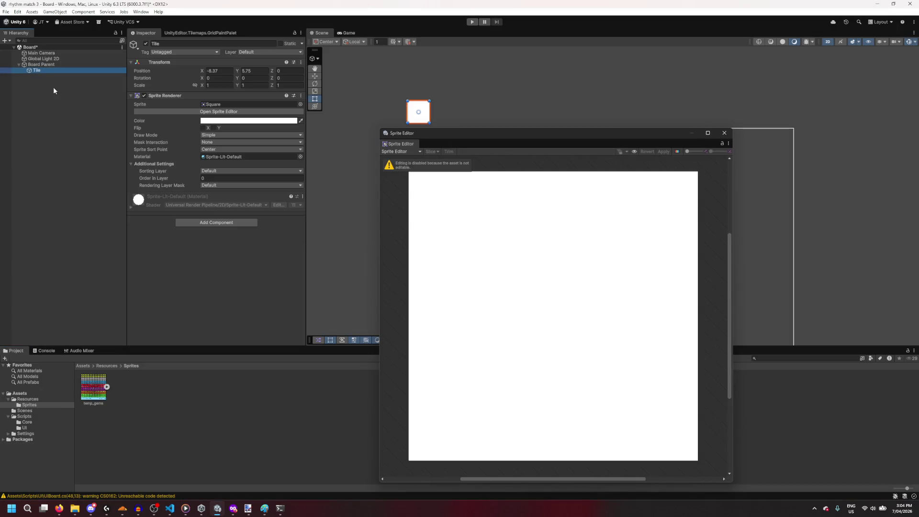
click(35, 66)
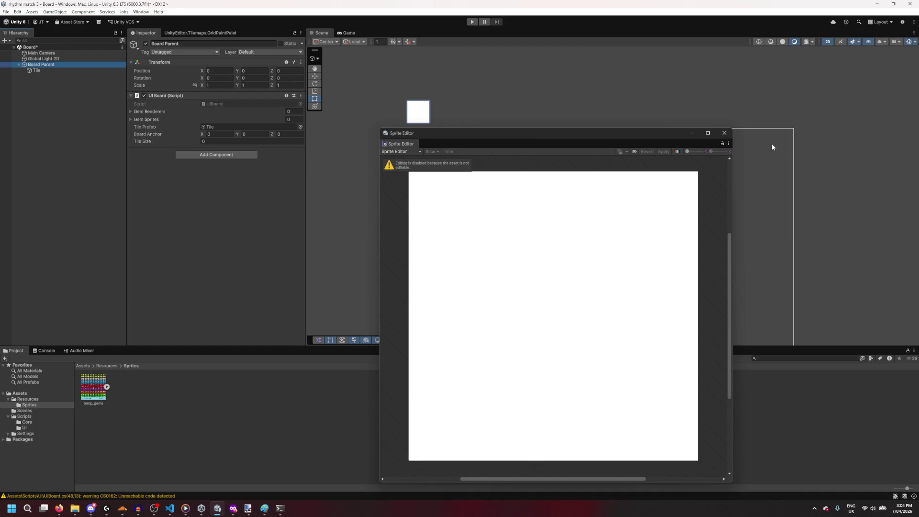
click(724, 133)
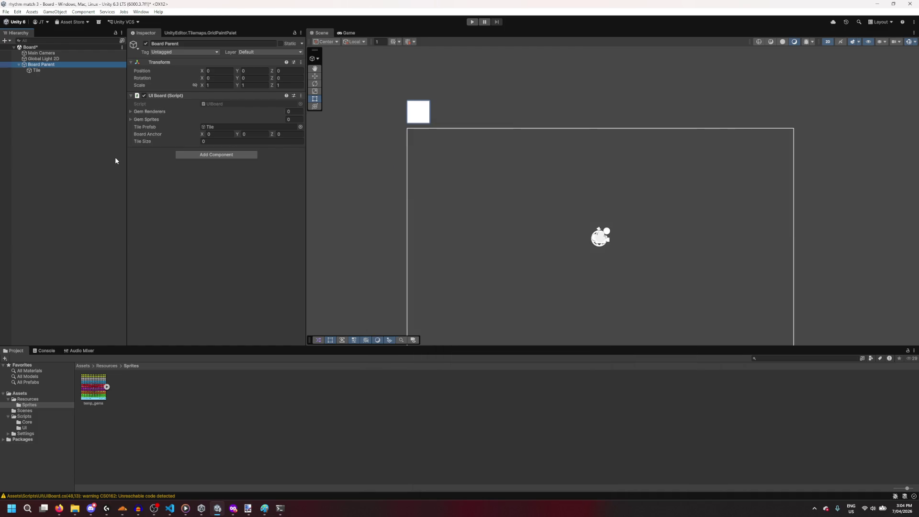
Step: Set Board Parent's Gem Sprites list size to 8 and expand temp_gems in the Project window
click(134, 120)
click(290, 118)
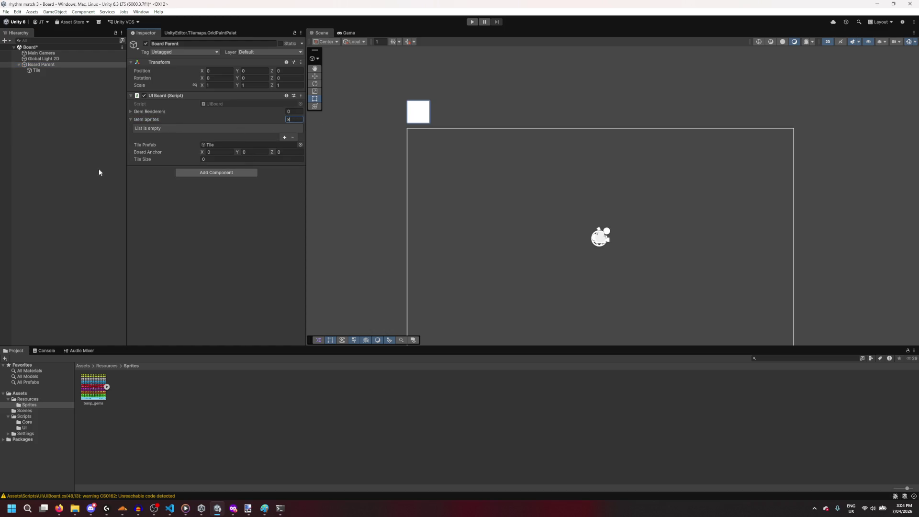
click(79, 160)
click(62, 65)
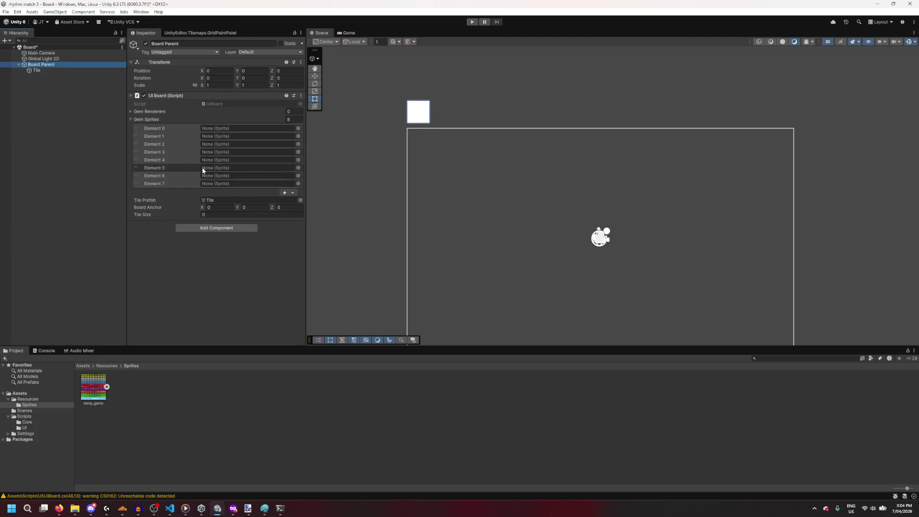
click(106, 387)
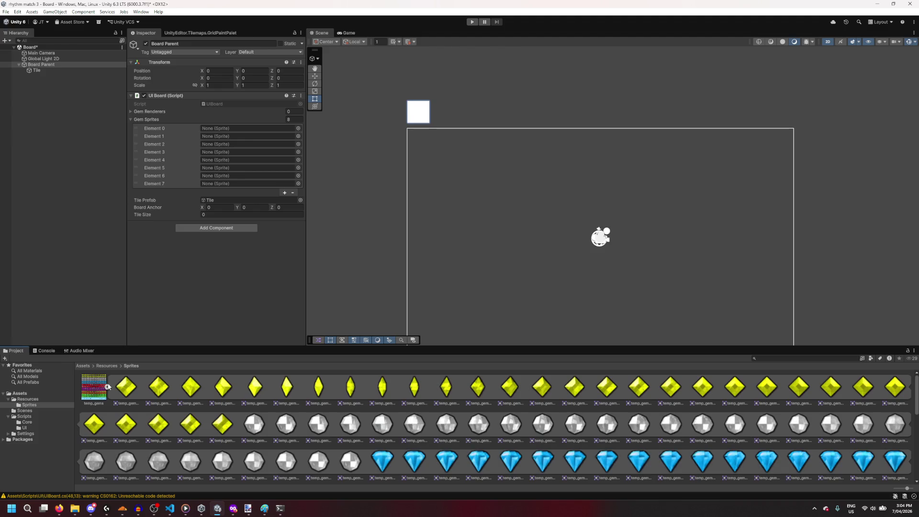
Step: Assign temp_gems_0, 30, 60 and 90 to Gem Sprites Elements 1 through 4
mouse_move(126, 386)
mouse_down()
mouse_move(229, 193)
mouse_move(235, 138)
mouse_move(111, 419)
mouse_move(186, 478)
mouse_up()
mouse_move(124, 406)
mouse_down()
mouse_move(246, 137)
mouse_move(236, 138)
mouse_up()
drag(254, 419, 234, 146)
drag(381, 467, 237, 152)
scroll(325, 430, down, 1)
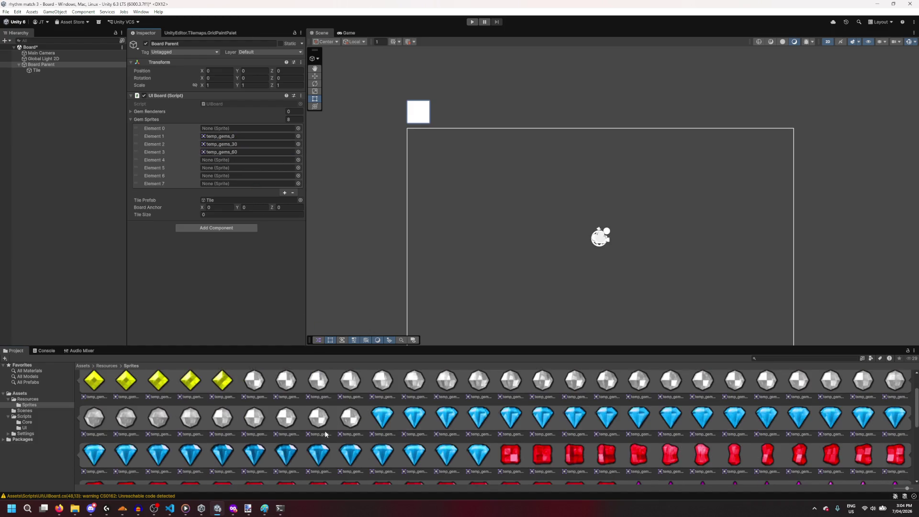
mouse_move(510, 454)
mouse_down()
mouse_move(314, 203)
mouse_move(263, 159)
mouse_up()
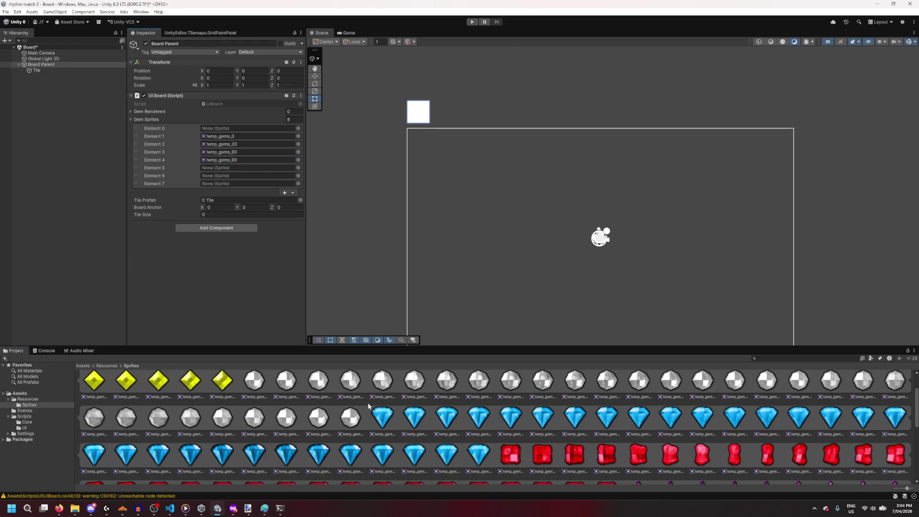
Step: Assign temp_gems_120, 150 and 180 to Elements 5 through 7, then inspect red temp_gems_90
scroll(366, 403, down, 3)
drag(459, 277, 240, 167)
scroll(732, 445, down, 1)
mouse_move(768, 449)
mouse_down()
mouse_move(579, 346)
mouse_move(221, 177)
mouse_up()
scroll(388, 456, down, 2)
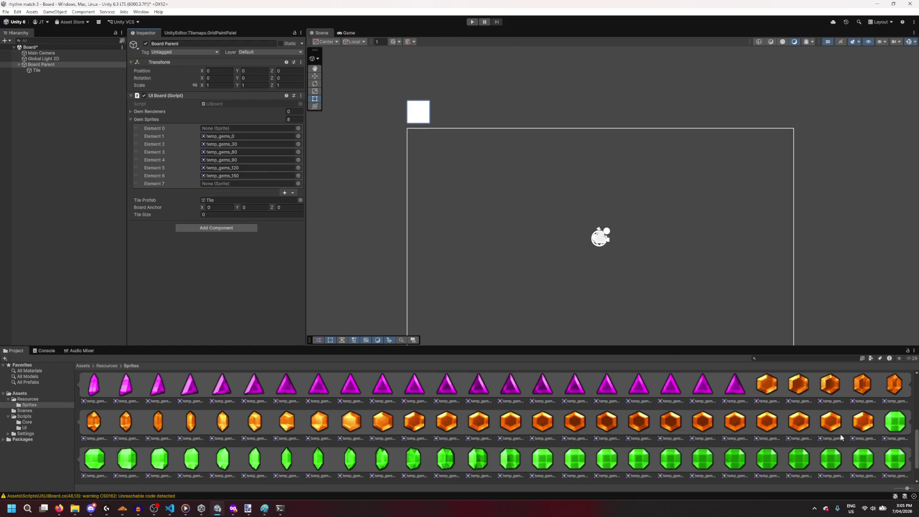
mouse_move(900, 419)
mouse_down()
mouse_move(248, 232)
mouse_move(245, 185)
mouse_up()
scroll(282, 397, up, 3)
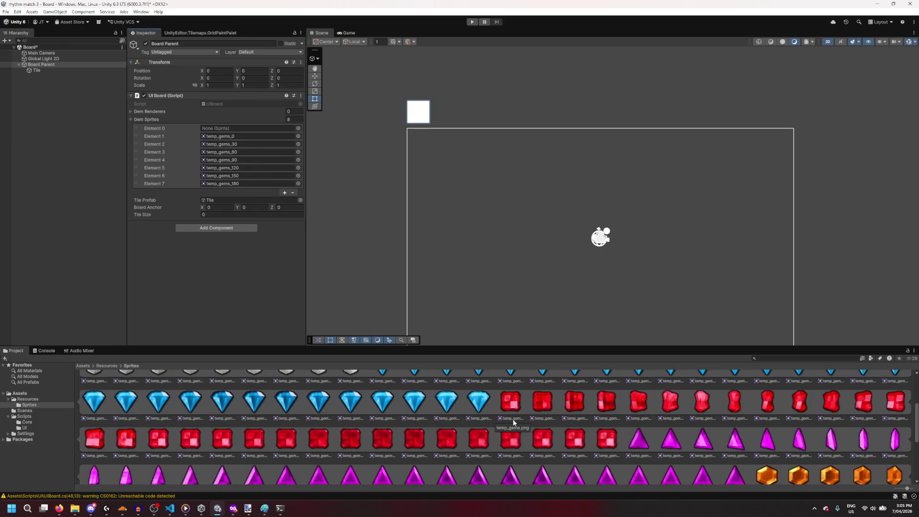
click(513, 418)
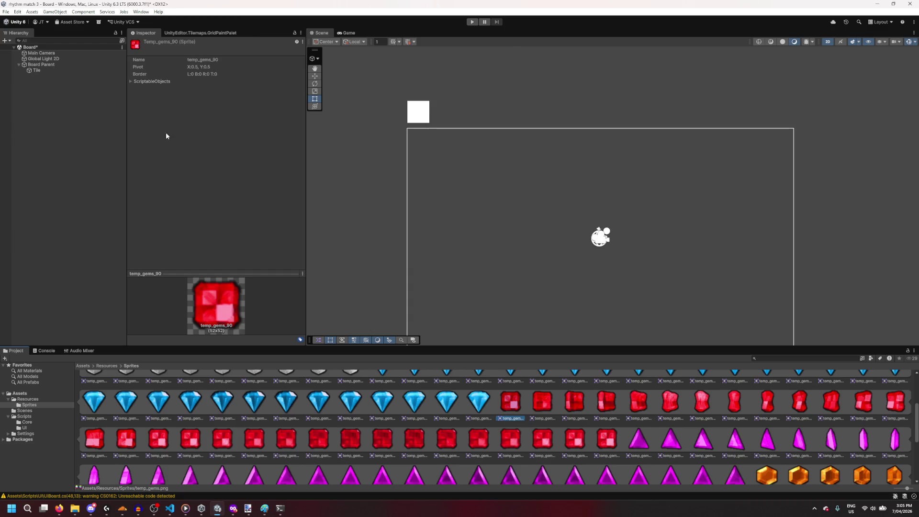
Step: Reorder Gem Sprites so Elements 1–7 read temp_gems_90, 150, 0, 180, 60, 120, 30
click(41, 64)
drag(179, 158, 179, 138)
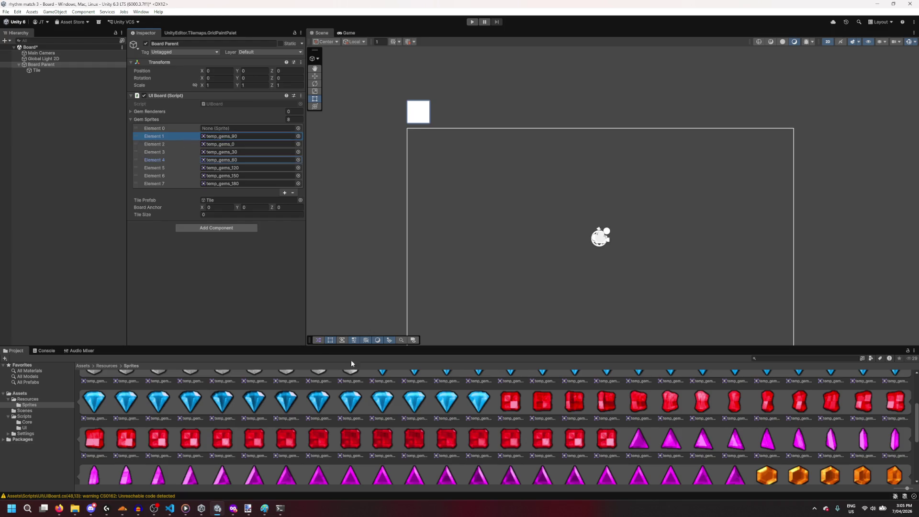
scroll(378, 392, down, 5)
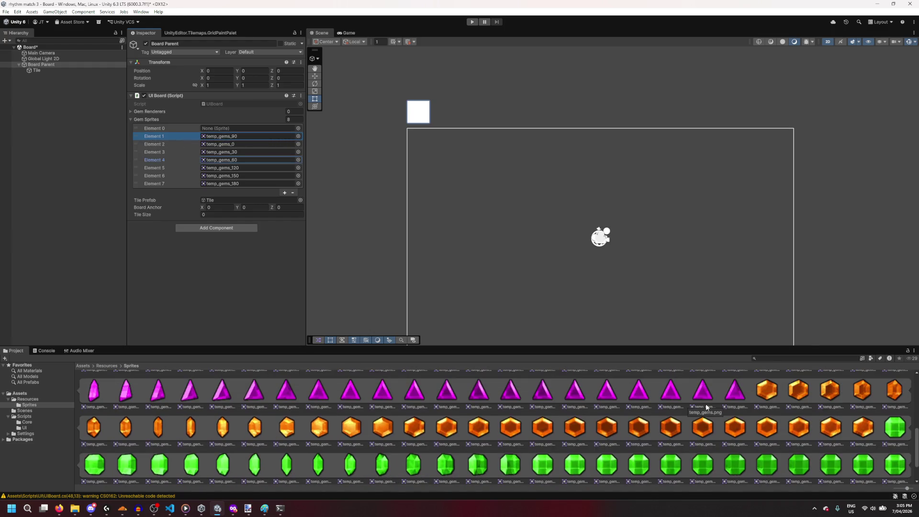
drag(180, 175, 182, 140)
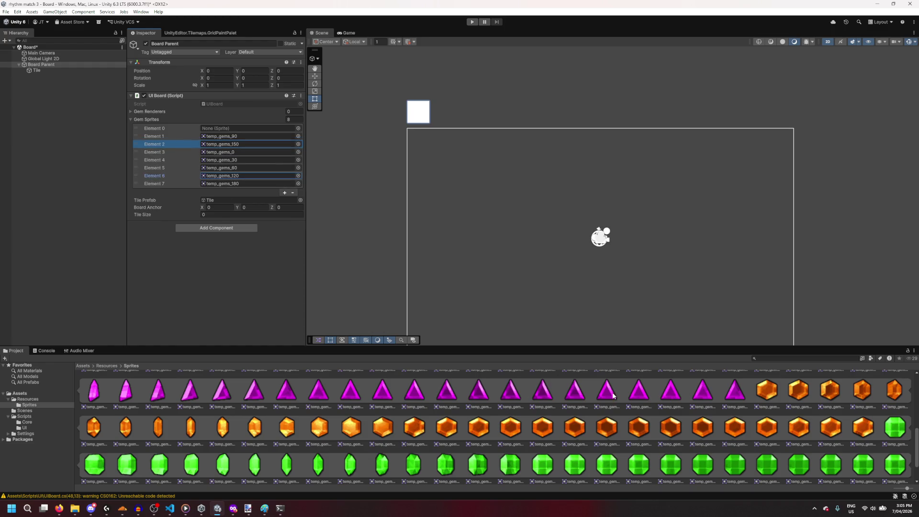
scroll(611, 395, down, 1)
scroll(454, 382, up, 2)
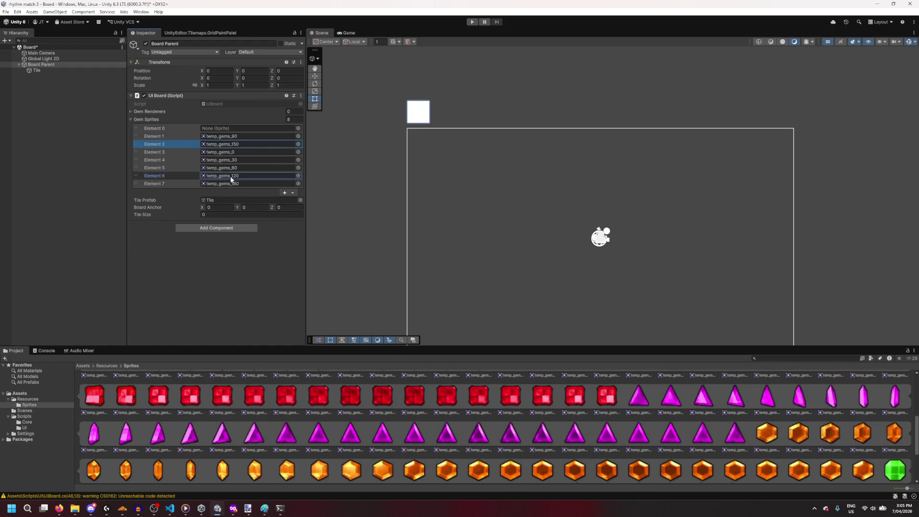
drag(193, 185, 188, 160)
scroll(380, 419, up, 5)
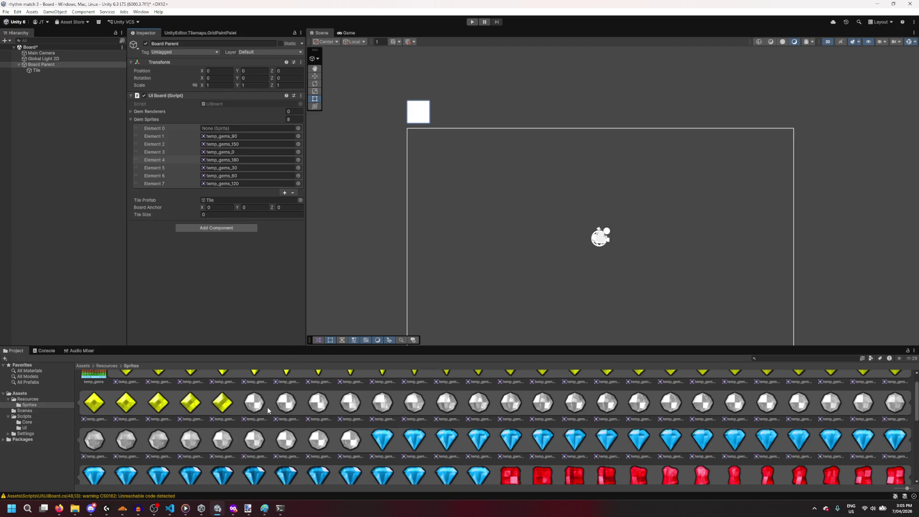
drag(188, 165, 175, 184)
scroll(322, 378, down, 3)
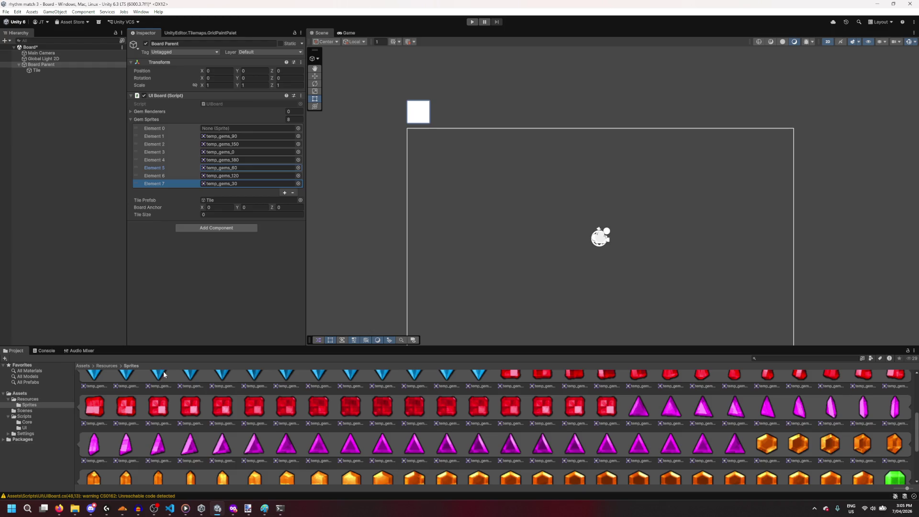
click(163, 514)
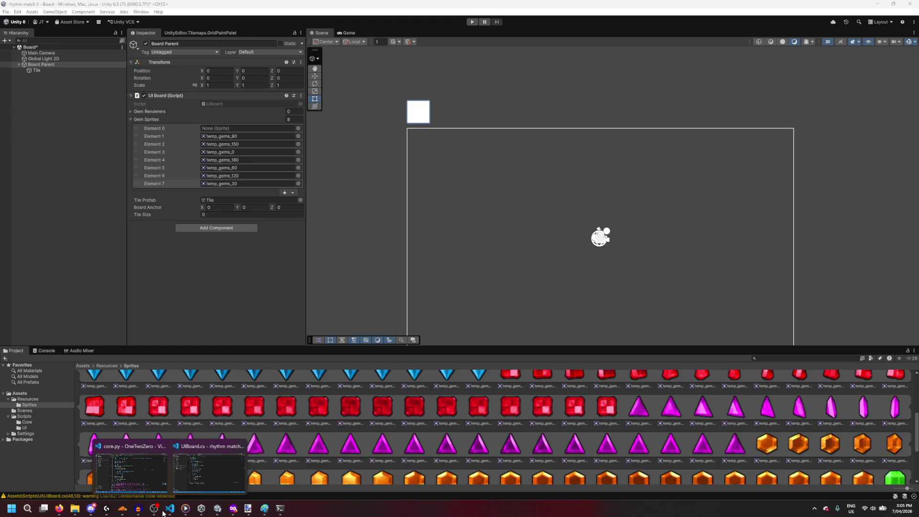
Step: Delete the early 'return;' line in UIBoard.cs UpdateBoard, then switch back to Unity
click(209, 472)
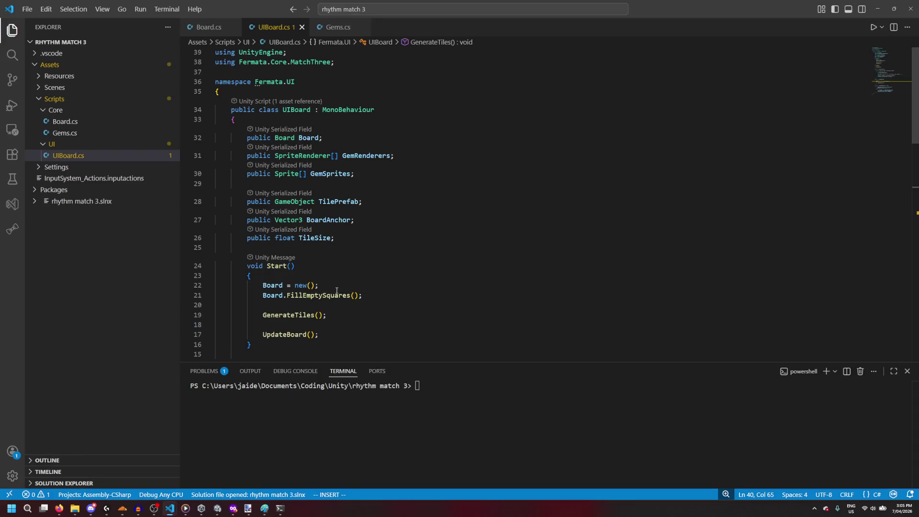
scroll(442, 300, down, 10)
click(453, 263)
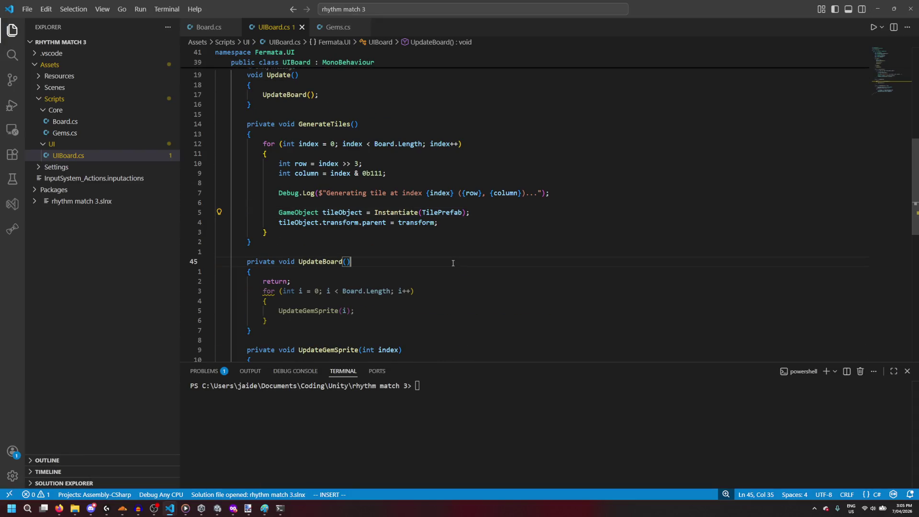
scroll(453, 263, down, 3)
scroll(453, 263, down, 2)
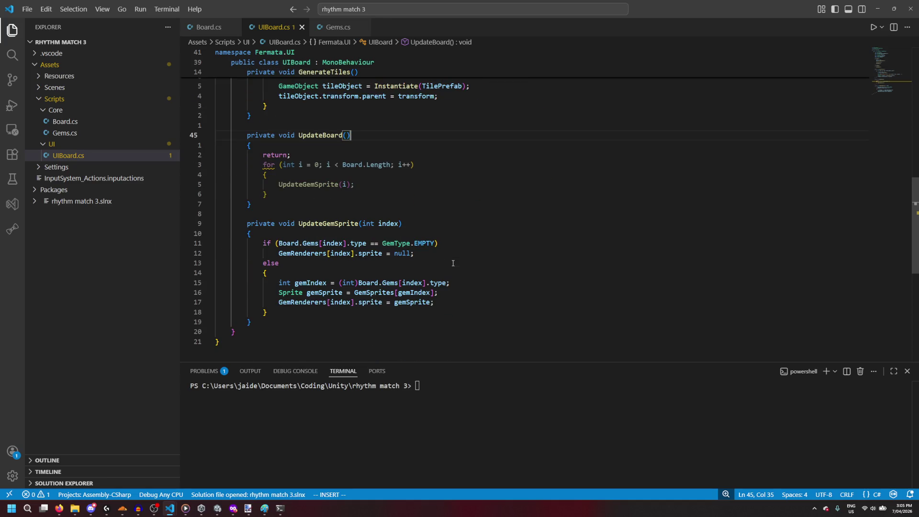
scroll(453, 262, up, 4)
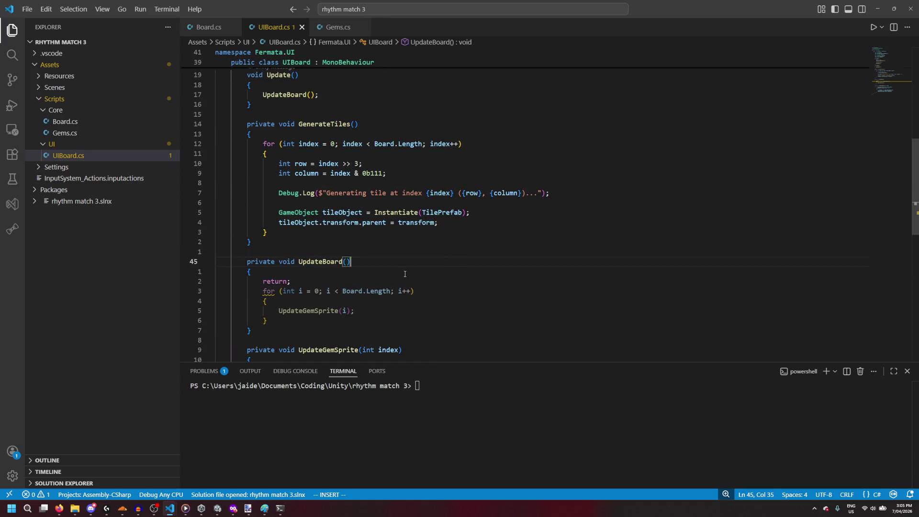
drag(291, 282, 189, 283)
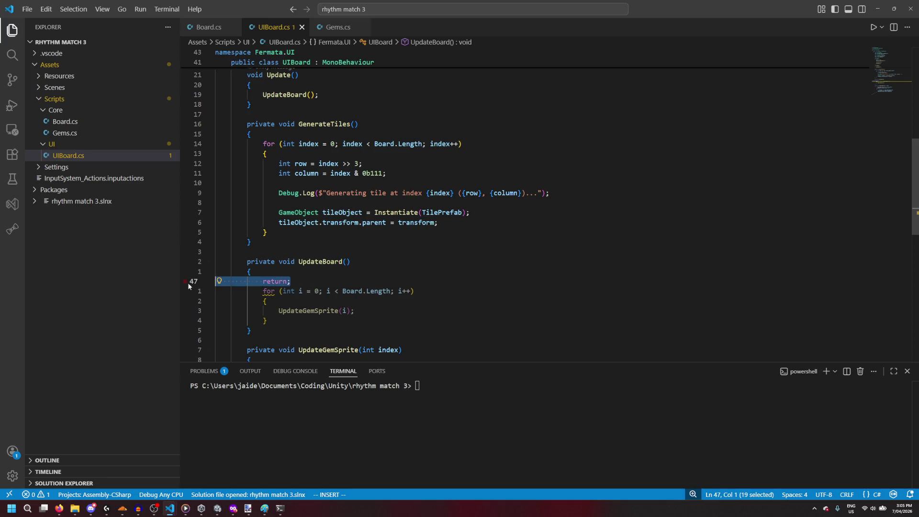
key(Delete)
click(878, 8)
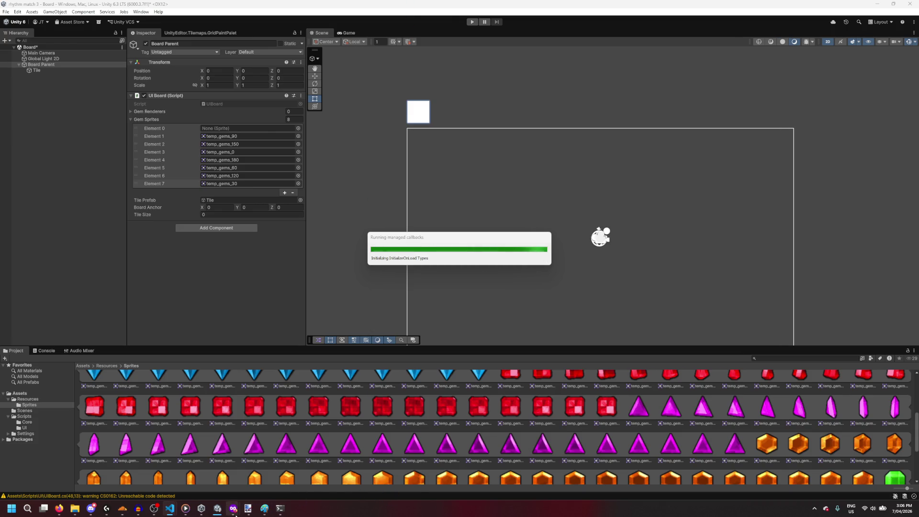
Step: Wait for Unity's script reload to finish, then go back to UIBoard.cs in VS Code
mouse_move(229, 514)
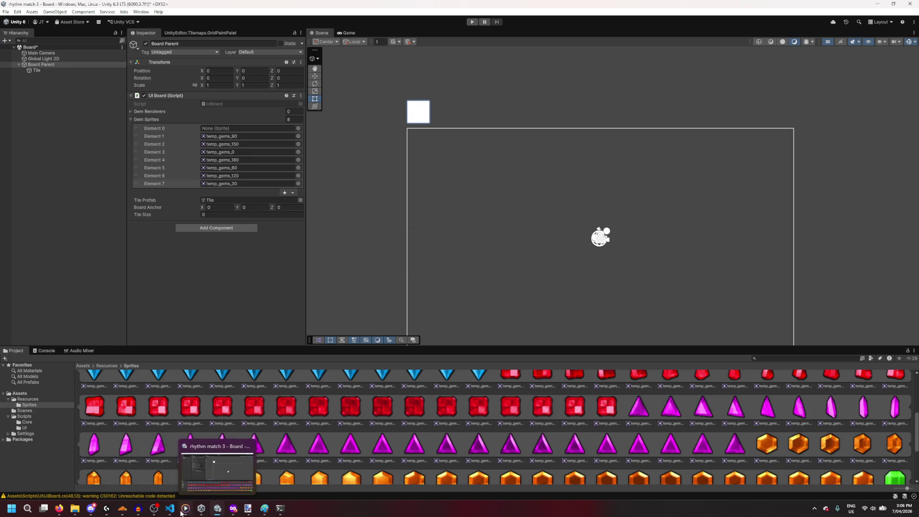
mouse_move(170, 508)
click(195, 489)
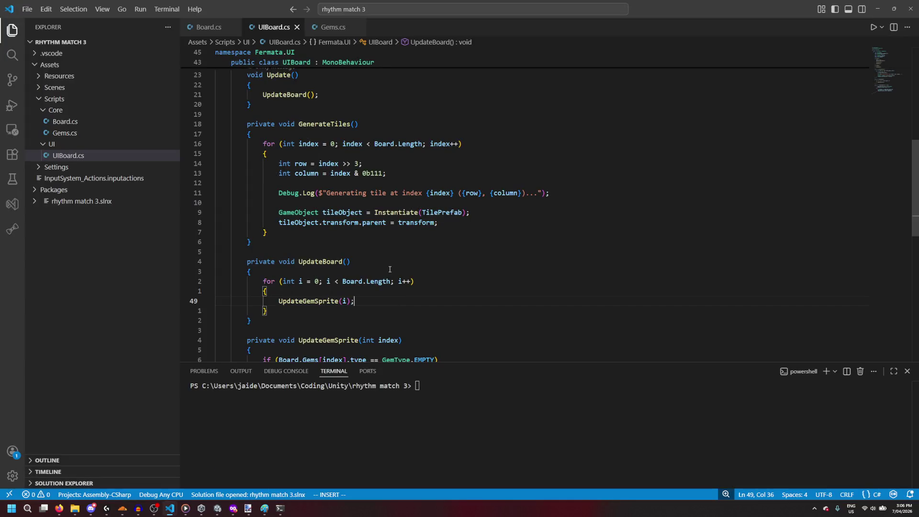
Step: In GenerateTiles, add 'Vector3 tilePosition = tileObject.transform.position;' after the parent assignment
scroll(431, 215, up, 2)
click(460, 261)
key(Return)
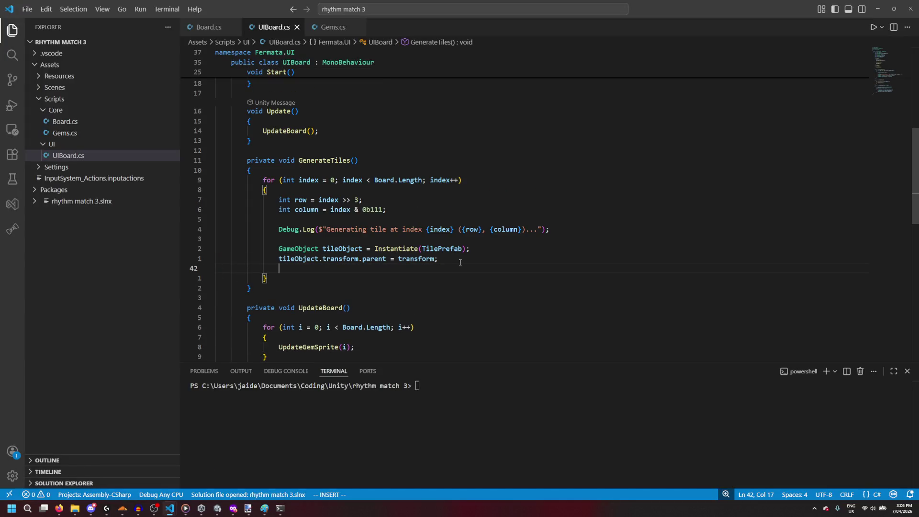
text(tiutile)
key(Tab)
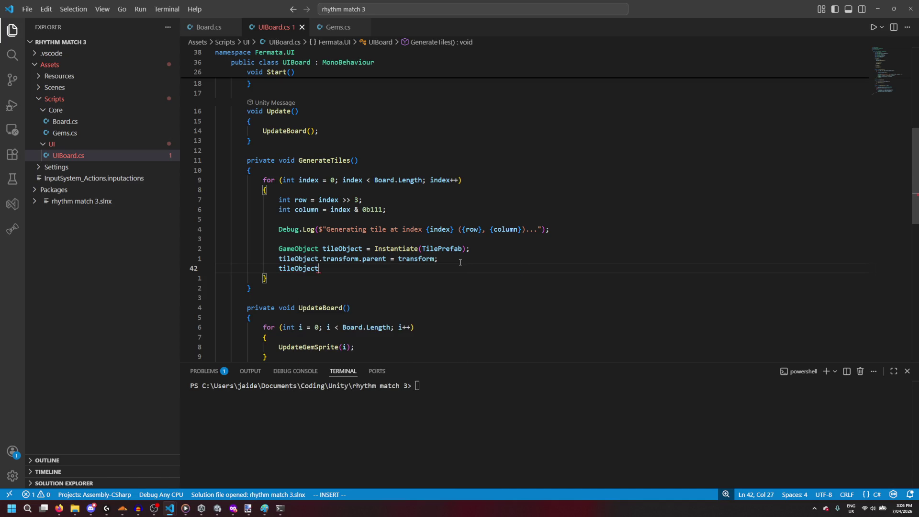
text(.transform.po)
key(Tab)
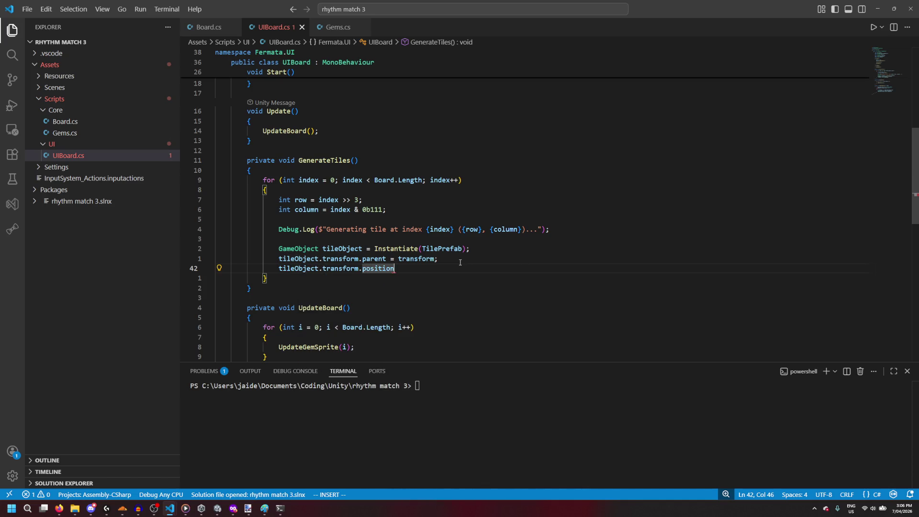
key(ctrl+Left)
key(ctrl+Left)
key(ctrl+Left)
key(ctrl+Left)
text(OnTilePostProcessFeature =)
key(ctrl+BackSpace)
key(ctrl+BackSpace)
text(Vector3 tilePosition =)
key(End)
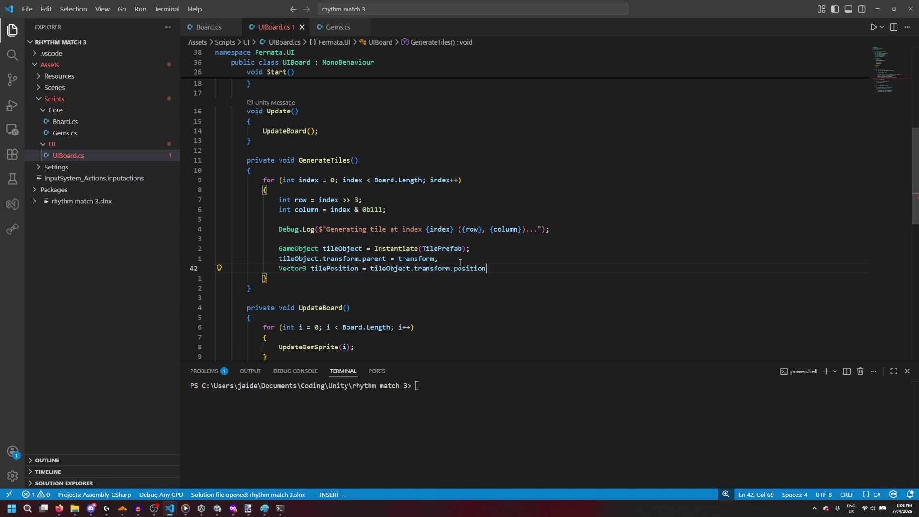
text(;)
key(Return)
Step: Offset tilePosition.x by TileSize * column and y by TileSize * row, then assign it to transform.position
text(tileP)
key(Tab)
text(.x +=)
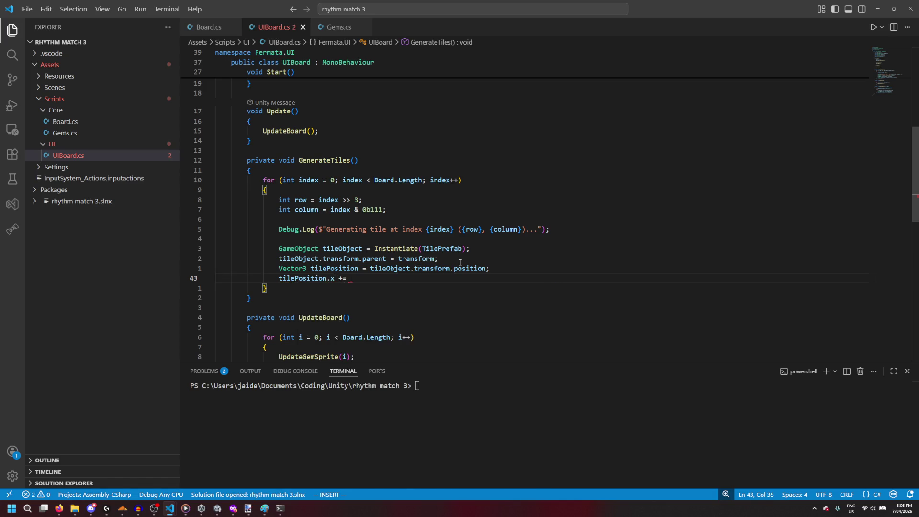
text(TileSize)
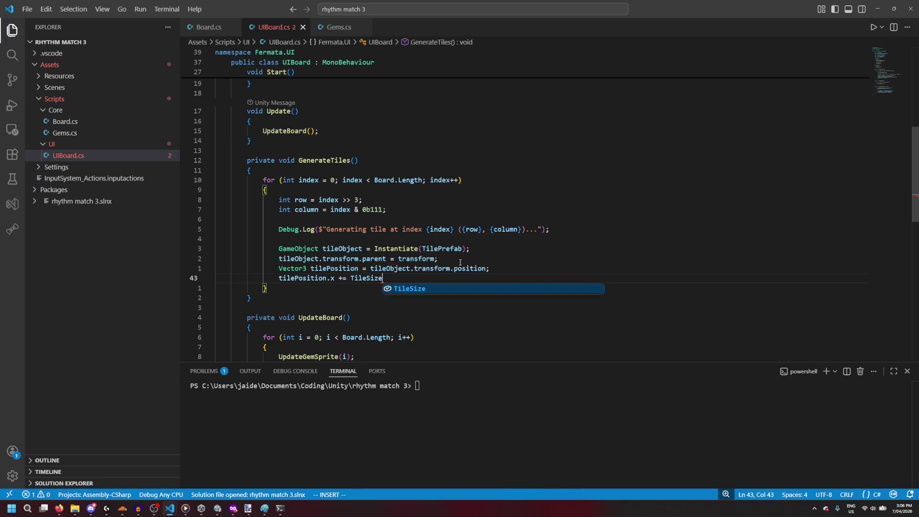
text( * column;)
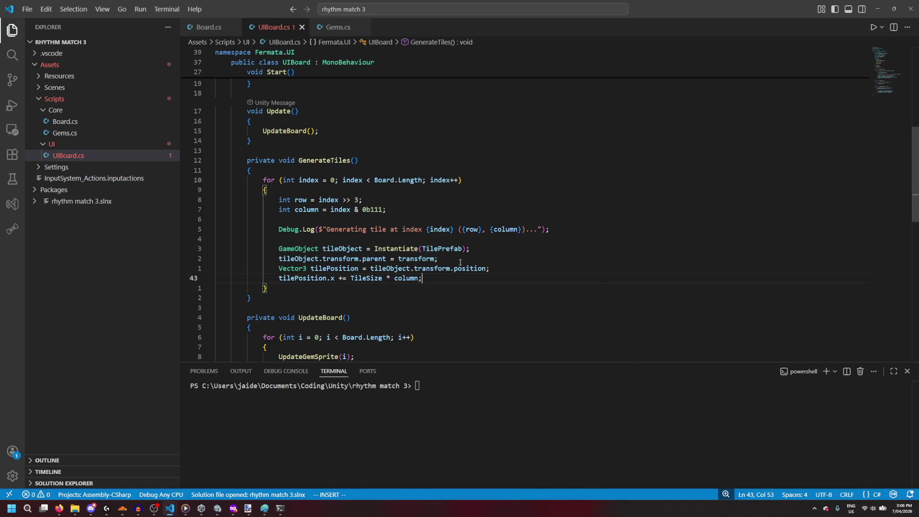
key(Return)
text(tilePosition.)
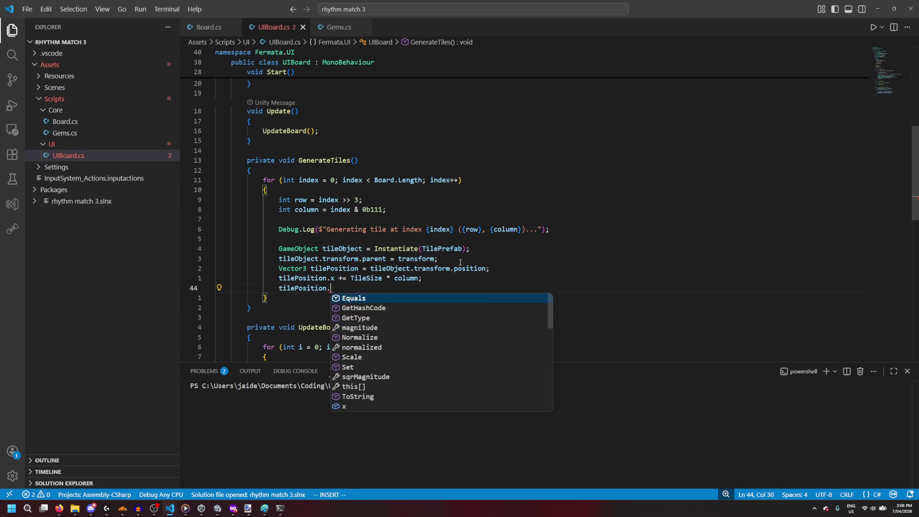
text(y += TileSi)
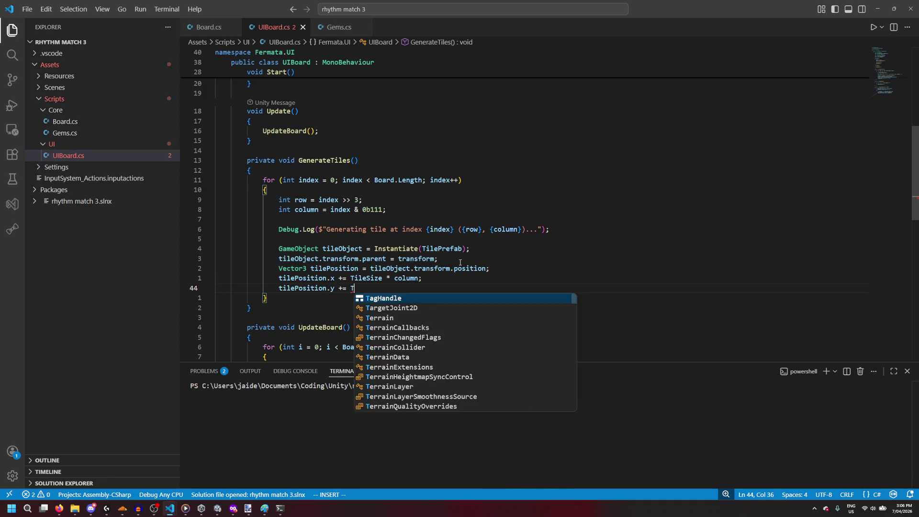
key(Tab)
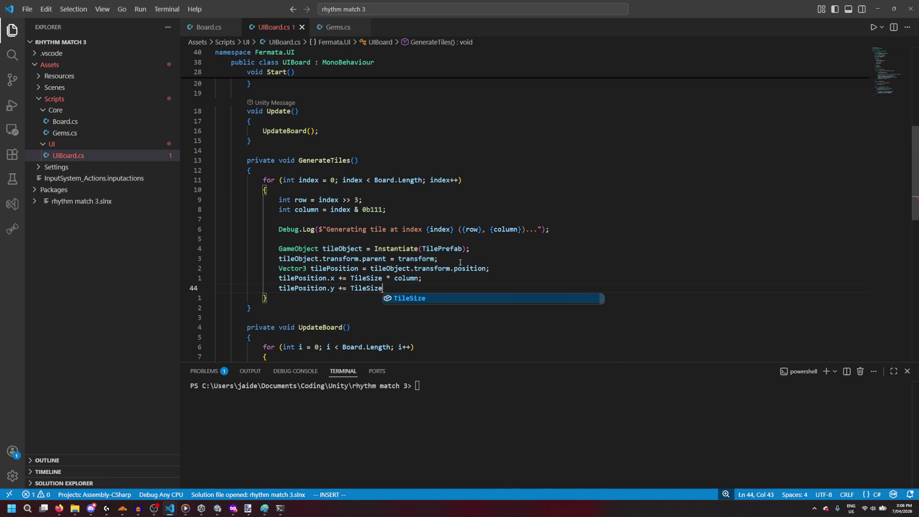
text(* )
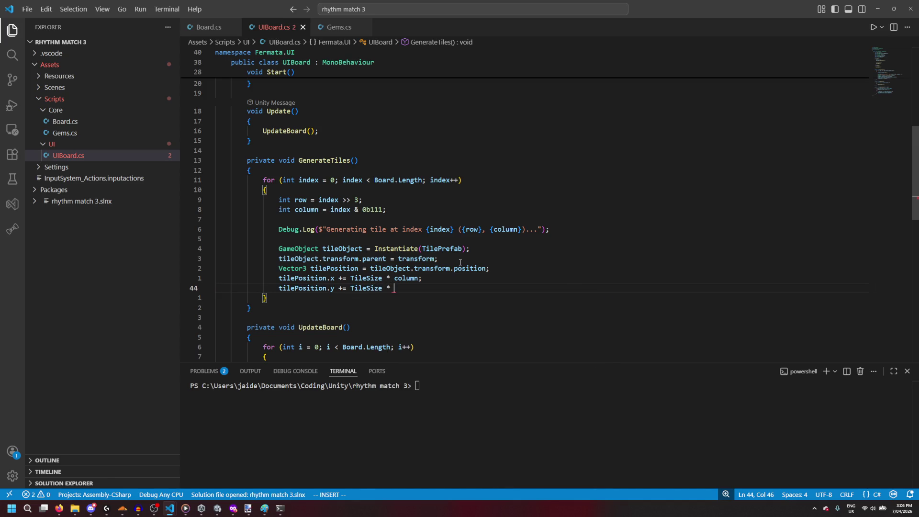
text(row;)
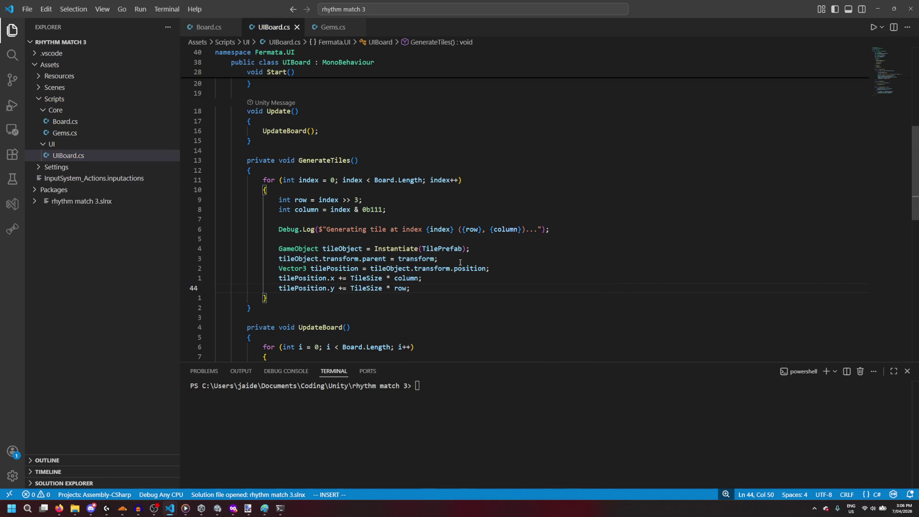
key(Return)
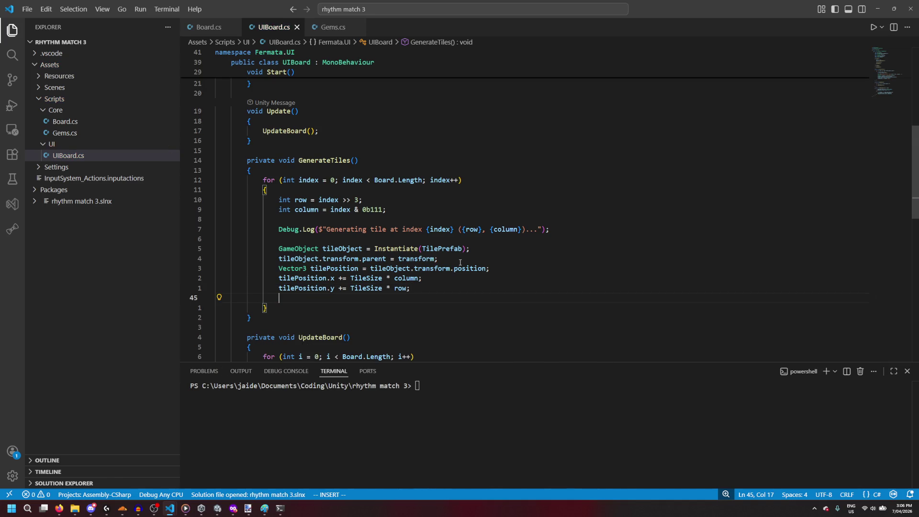
text(tileObject.)
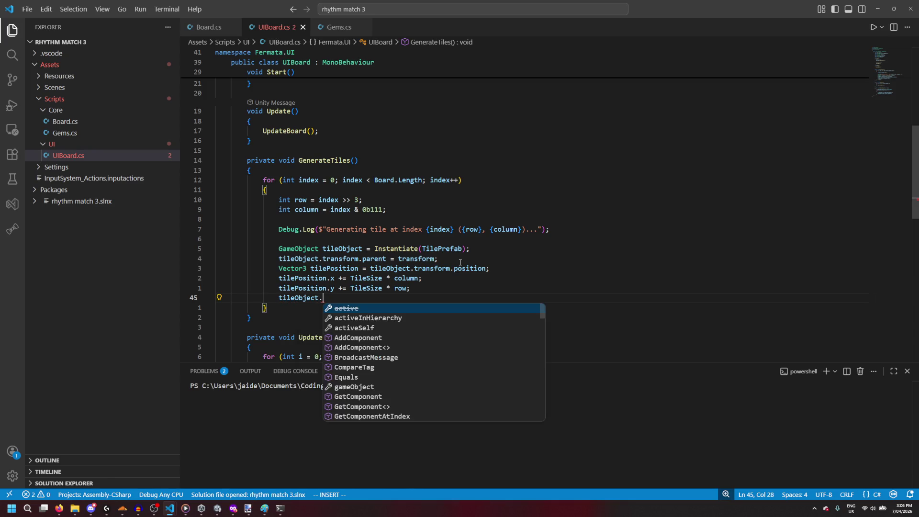
text(transform.position)
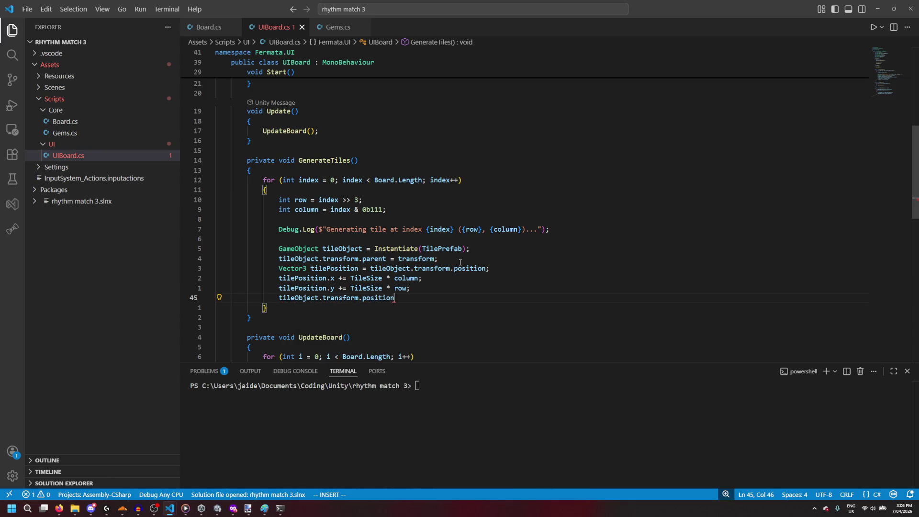
text( = tilePosition;)
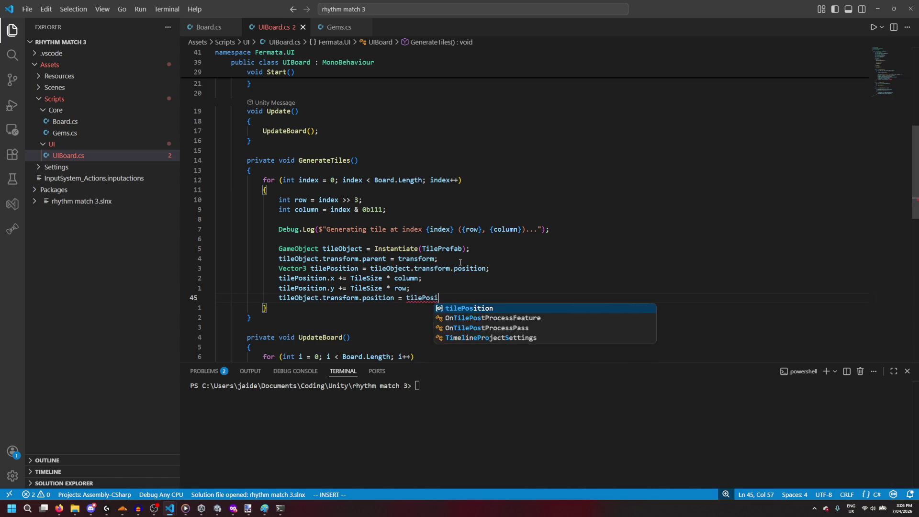
key(Down)
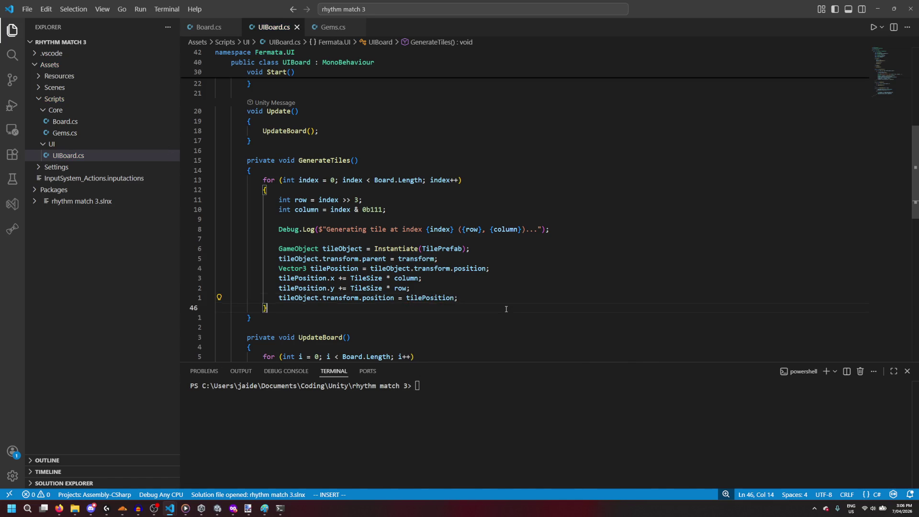
click(878, 9)
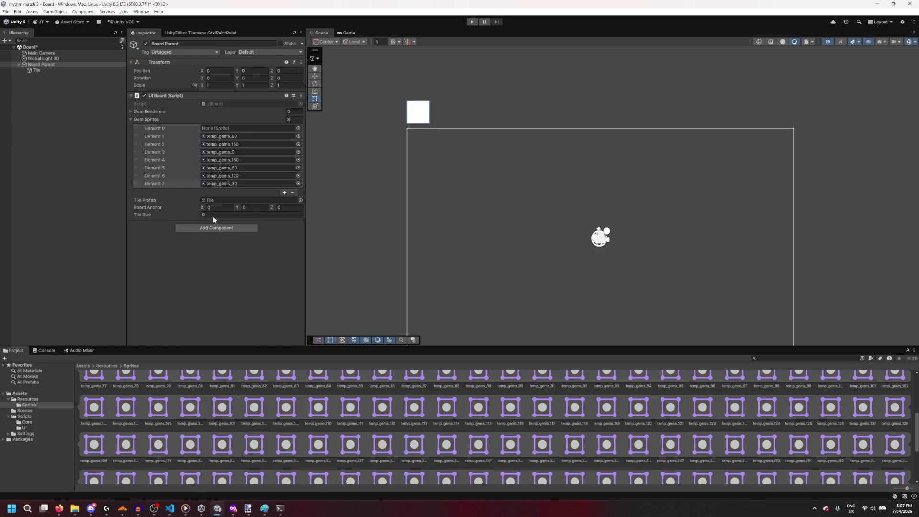
Step: Check Tile Size, play the scene and view the generated board in the Scene tab
click(216, 215)
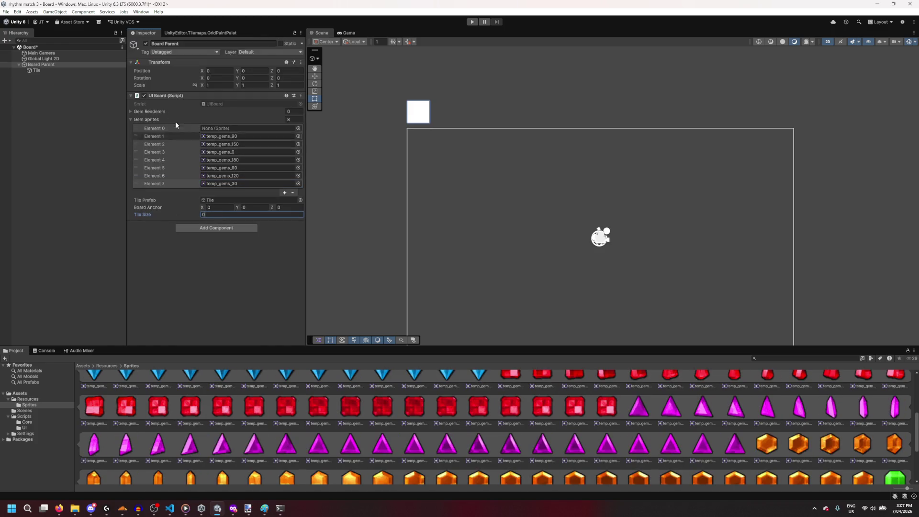
click(473, 22)
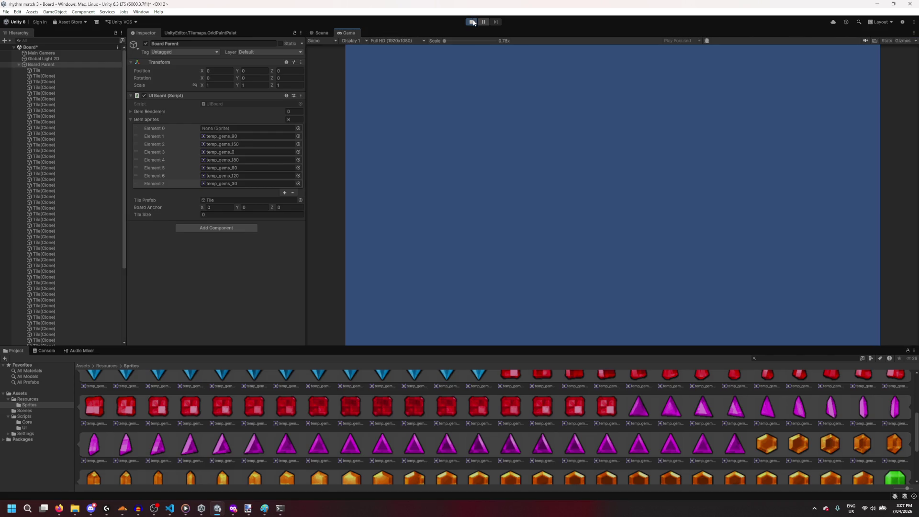
click(327, 32)
scroll(459, 158, down, 3)
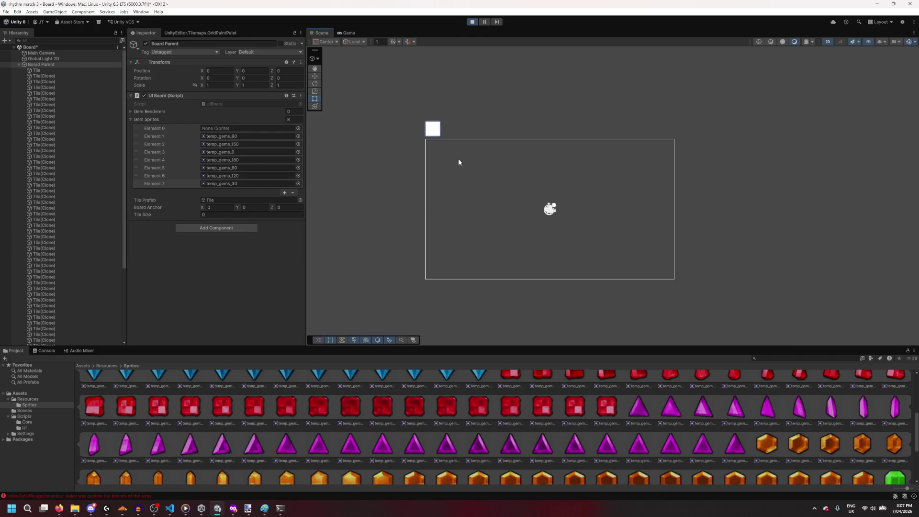
scroll(485, 172, up, 1)
Step: Inspect a Tile(Clone), read the IndexOutOfRangeException errors in Console, stop play, return to UIBoard.cs
click(51, 71)
click(67, 73)
click(74, 76)
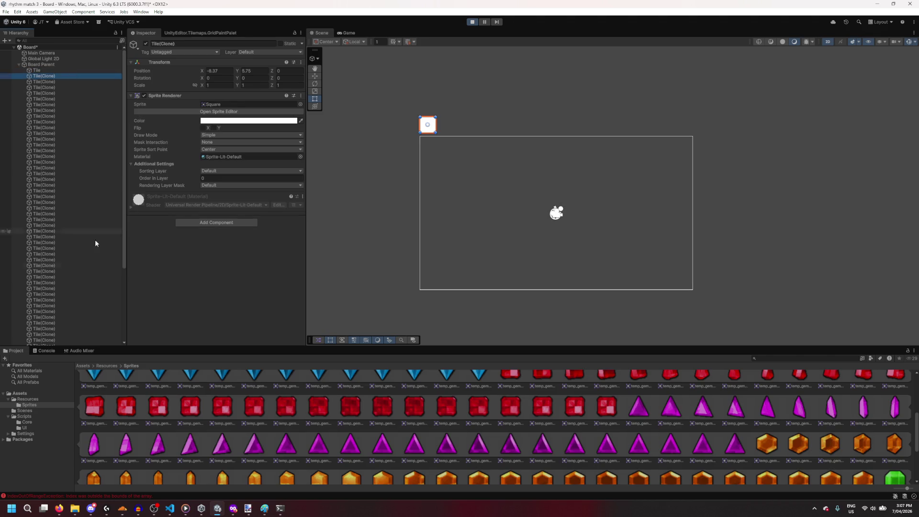
click(45, 351)
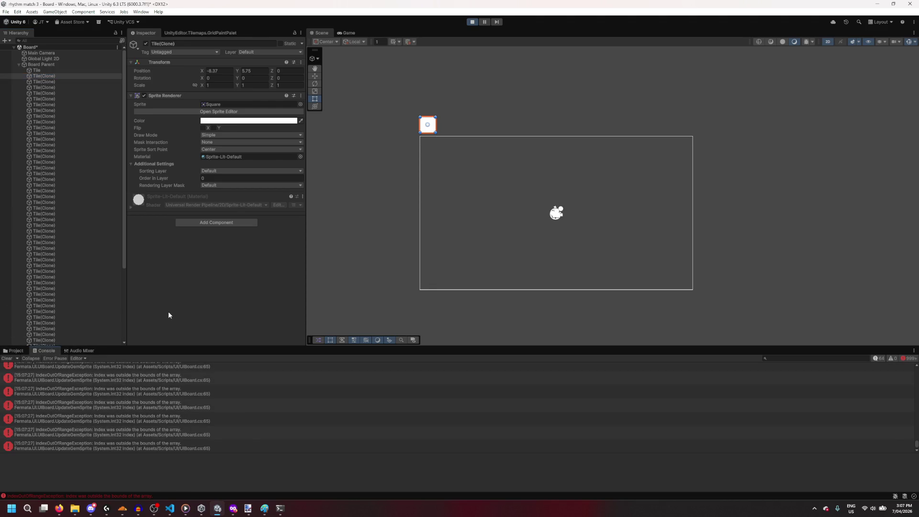
click(471, 22)
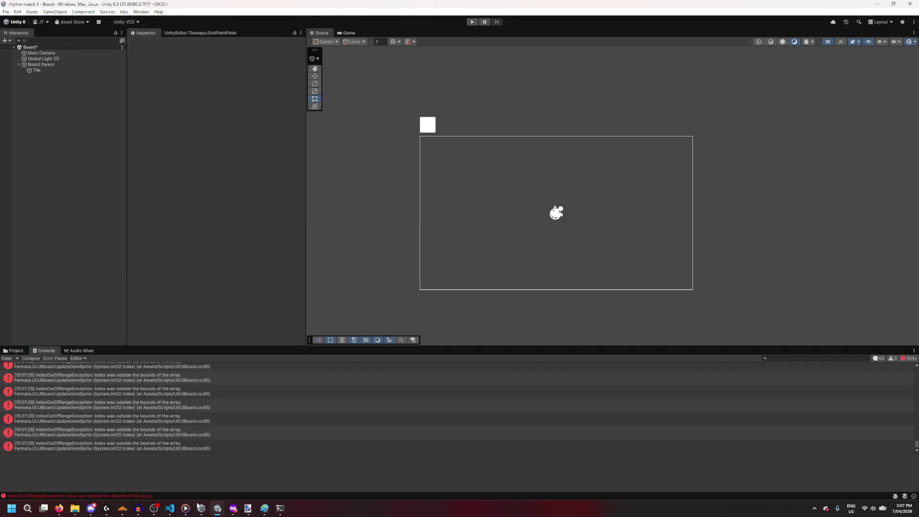
mouse_move(170, 509)
click(199, 479)
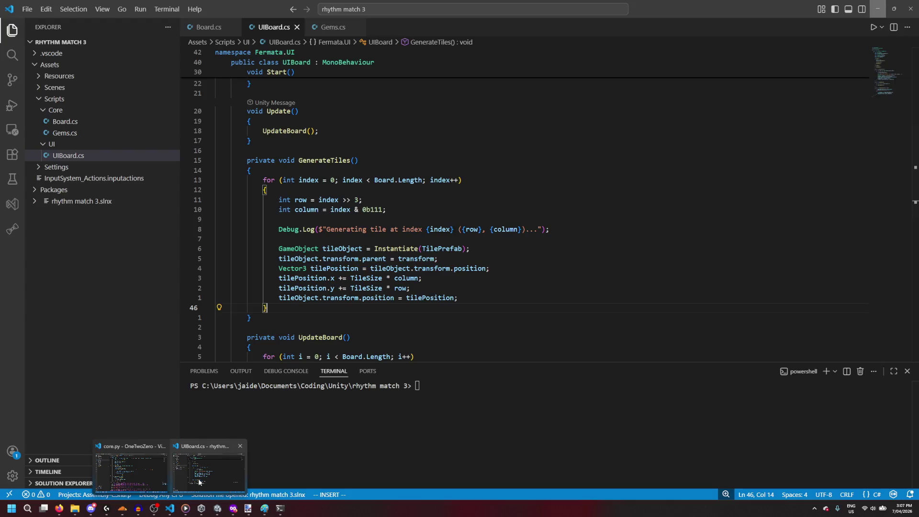
scroll(315, 289, down, 3)
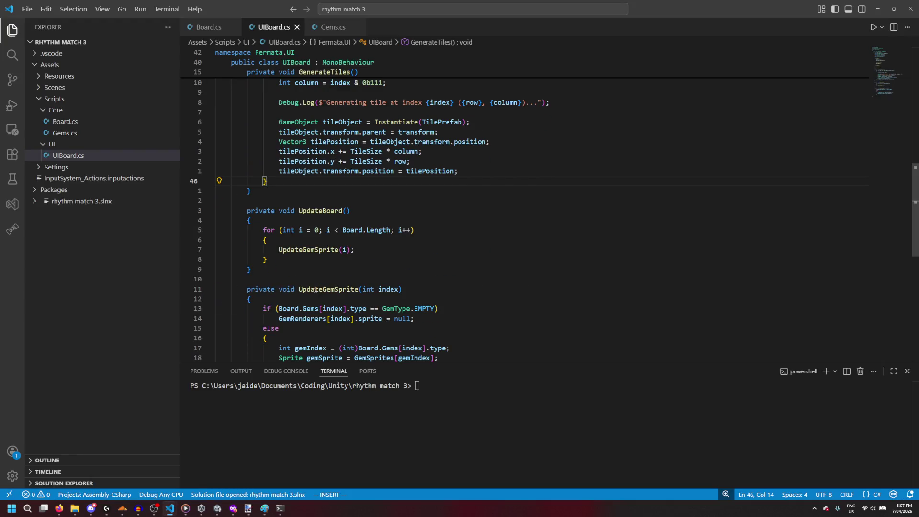
click(163, 512)
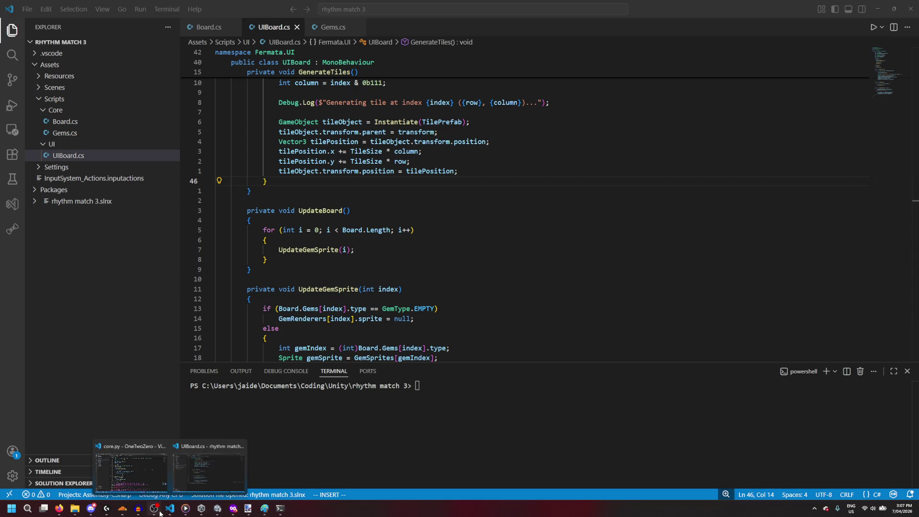
mouse_move(230, 513)
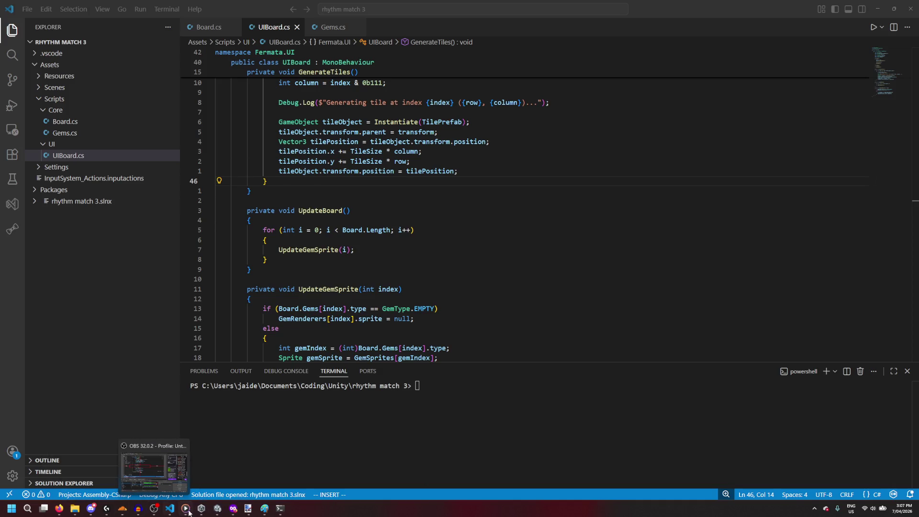
click(213, 512)
click(215, 444)
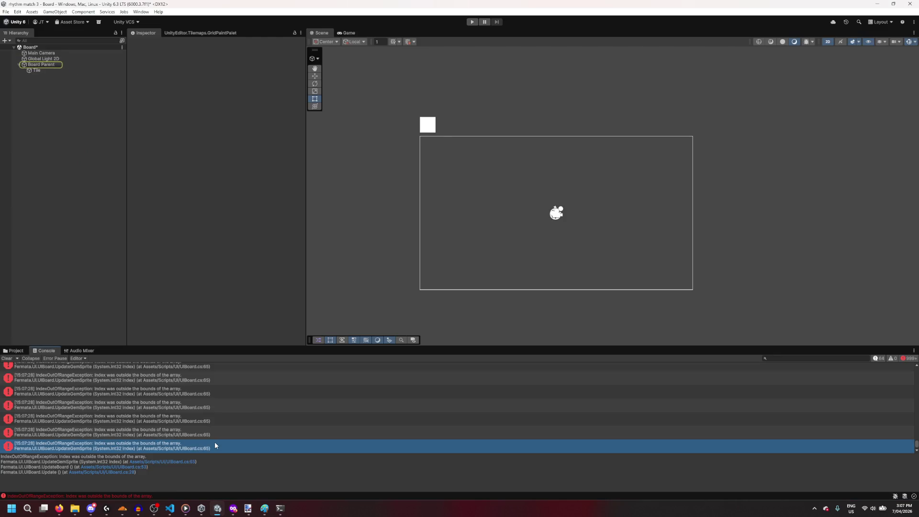
mouse_move(233, 510)
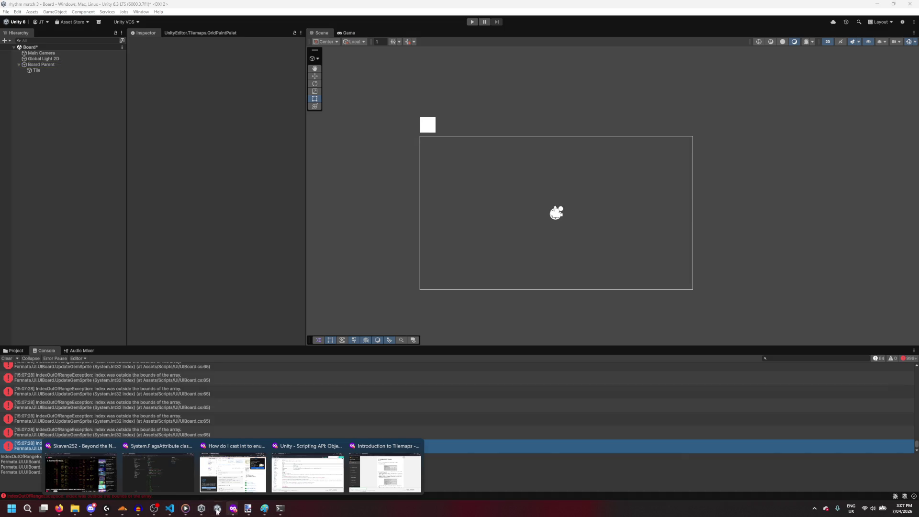
mouse_move(170, 509)
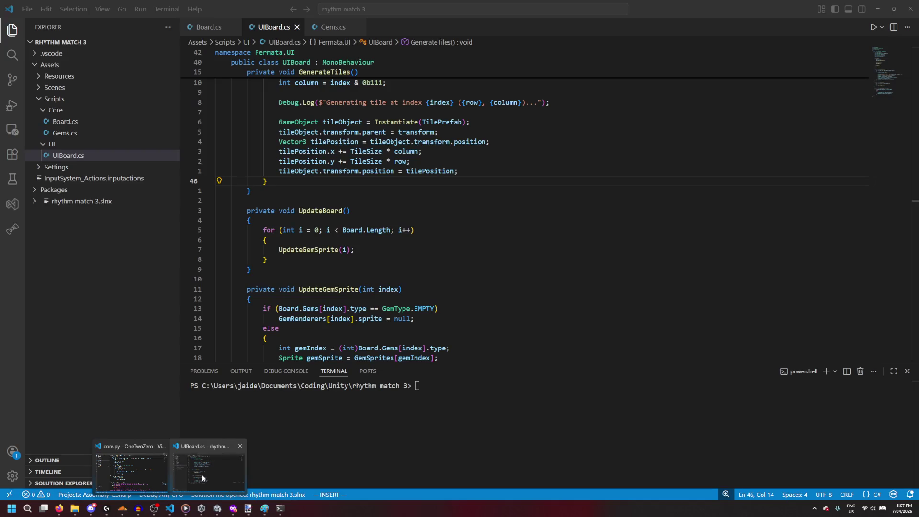
click(203, 475)
scroll(301, 250, down, 3)
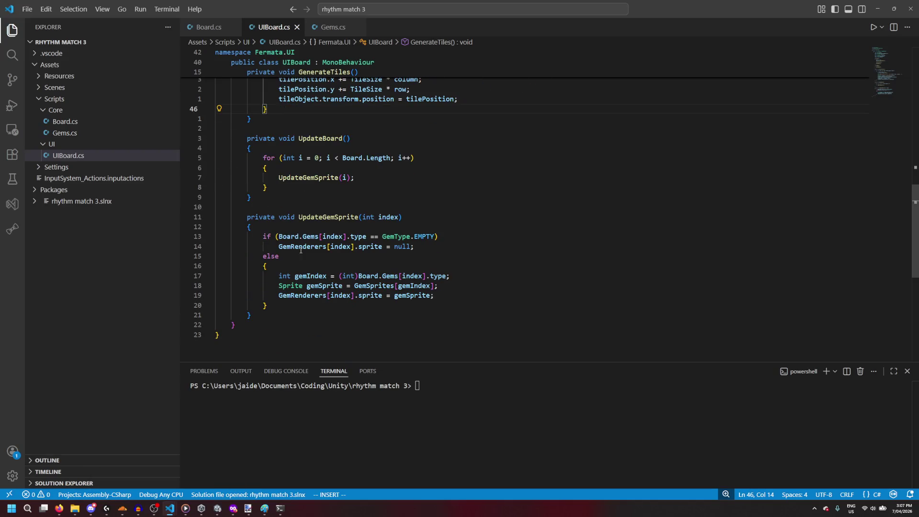
key(Escape)
text(65)
key(shift+g)
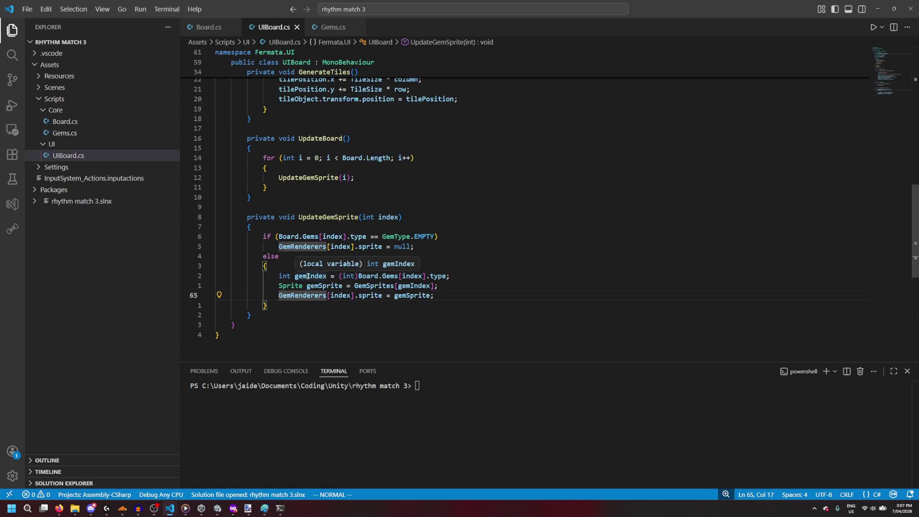
scroll(322, 322, up, 5)
click(473, 242)
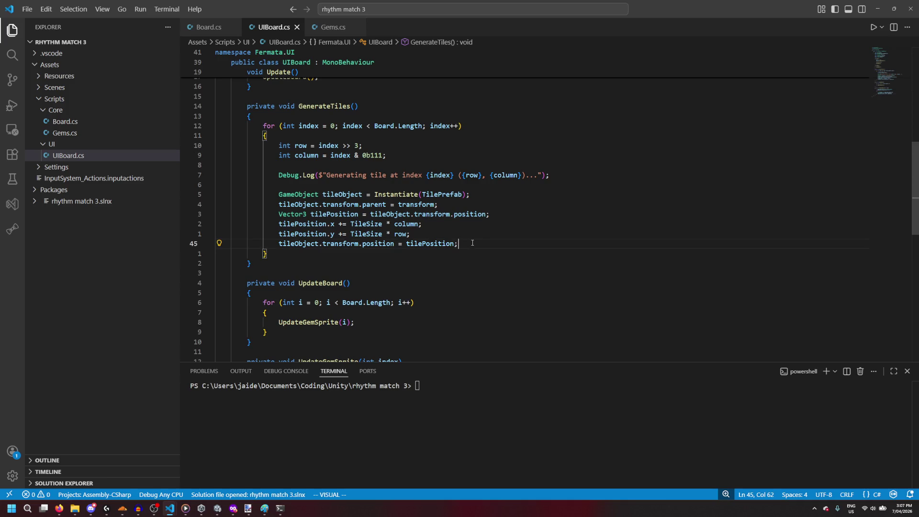
scroll(472, 243, up, 9)
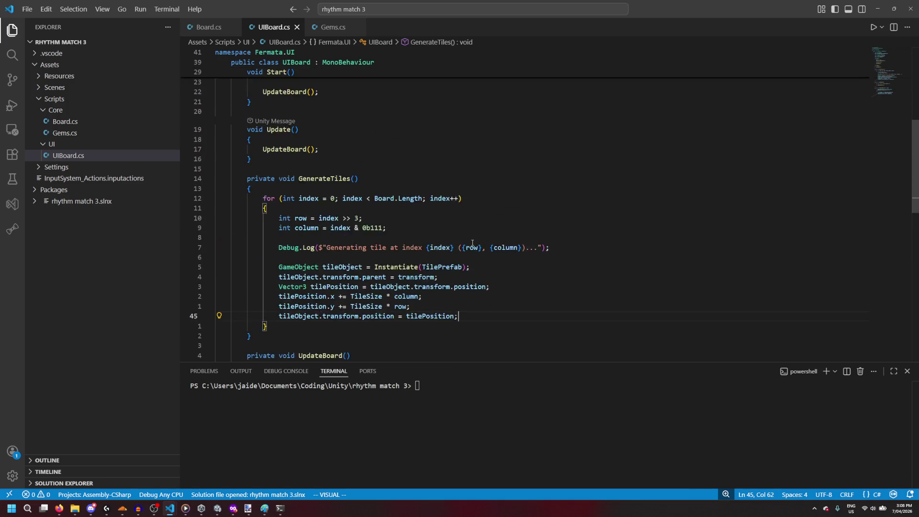
scroll(426, 208, down, 5)
Step: In Start, add 'GemRenderers = new SpriteRenderer[Board.Length];' before the GenerateTiles call
click(391, 198)
key(k)
key(o)
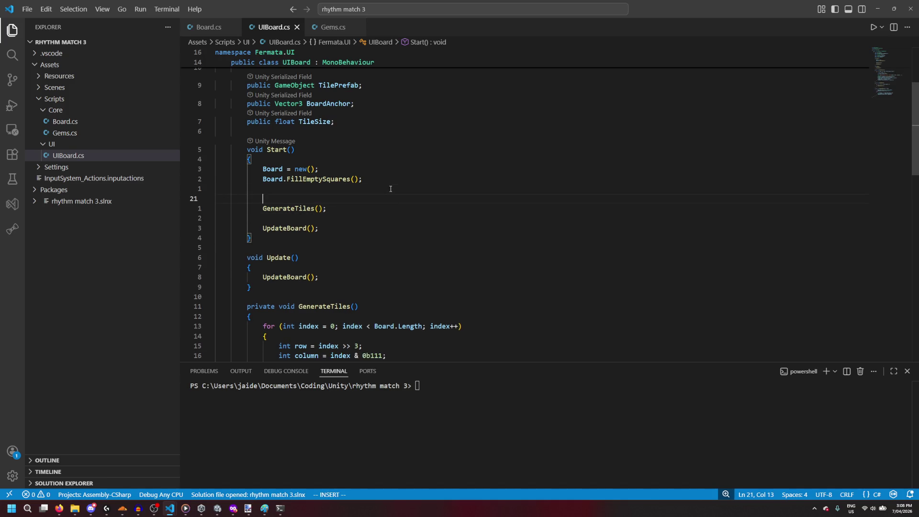
key(BackSpace)
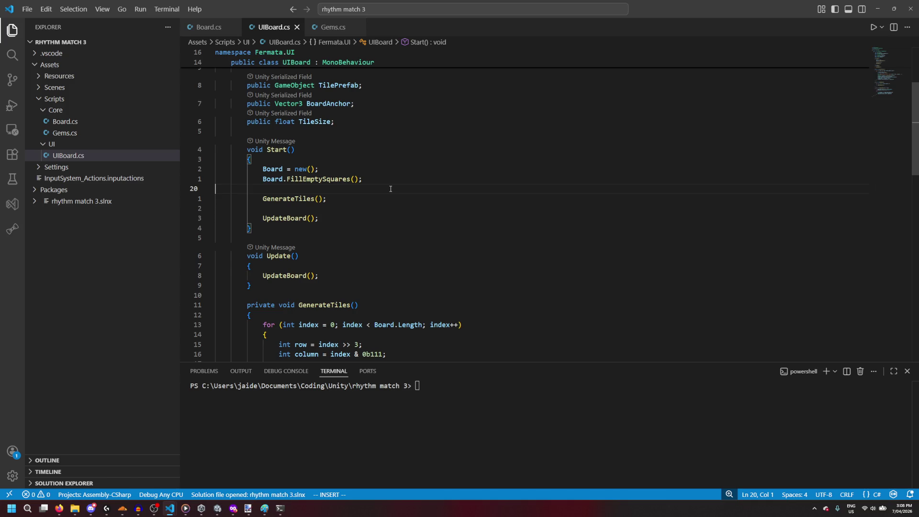
scroll(383, 197, down, 3)
scroll(364, 211, up, 3)
key(Return)
text(Gen)
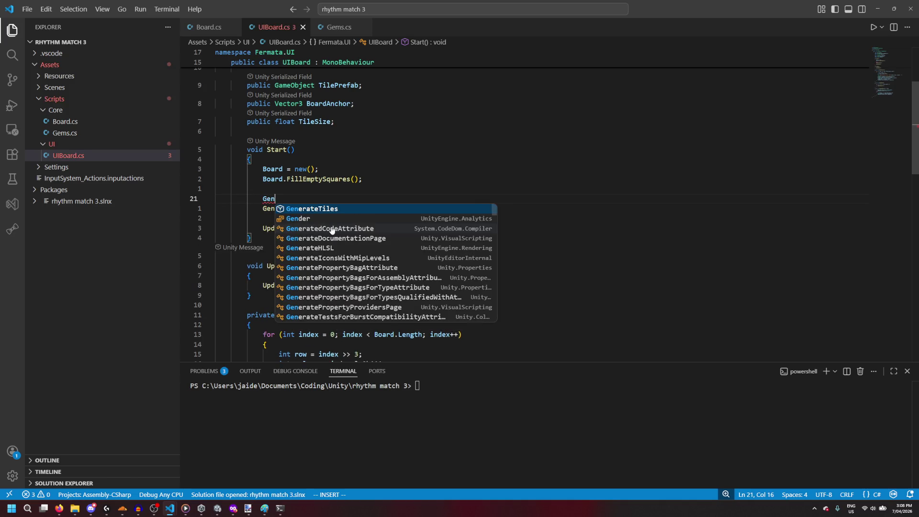
key(Tab)
key(ctrl+BackSpace)
text(GemRenderers)
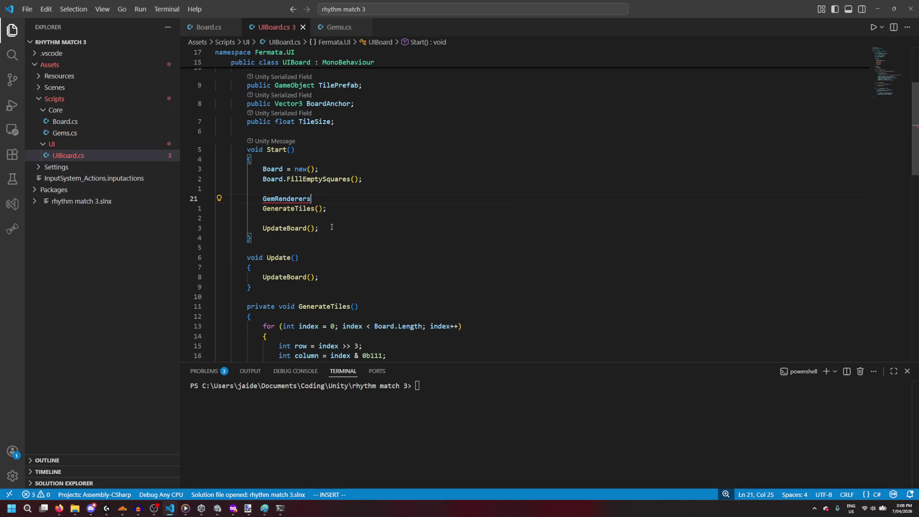
text( = new)
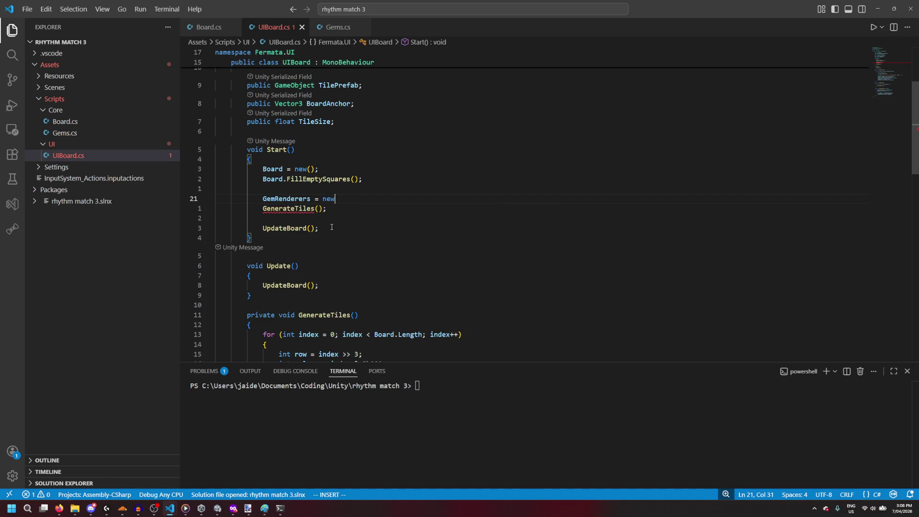
key(Tab)
text([)
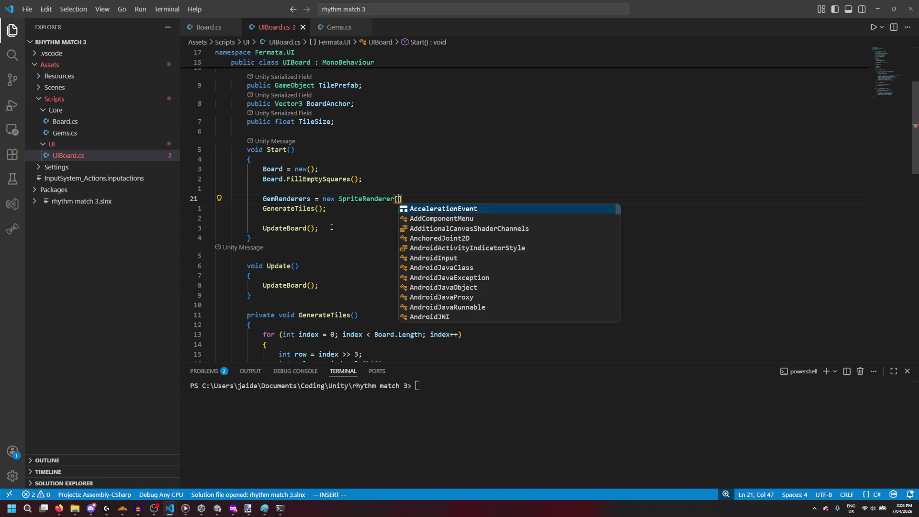
text(Board.Length)
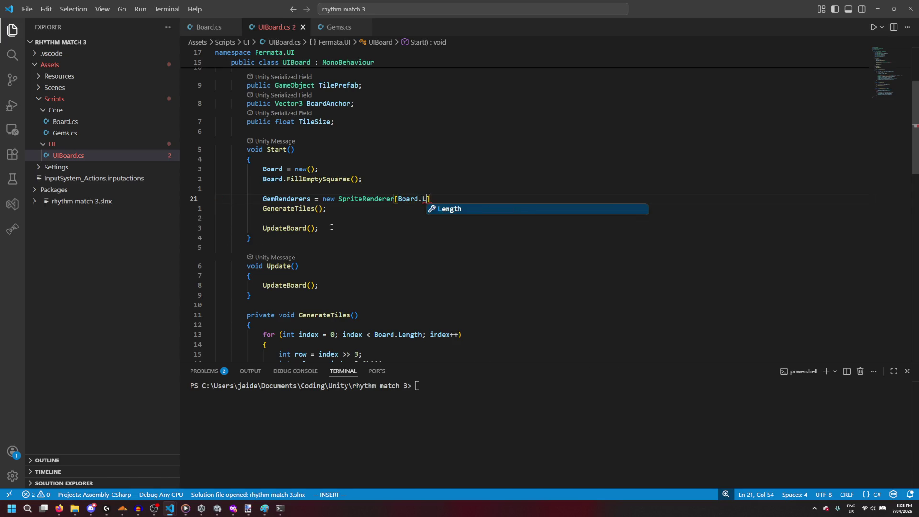
text(;)
click(332, 227)
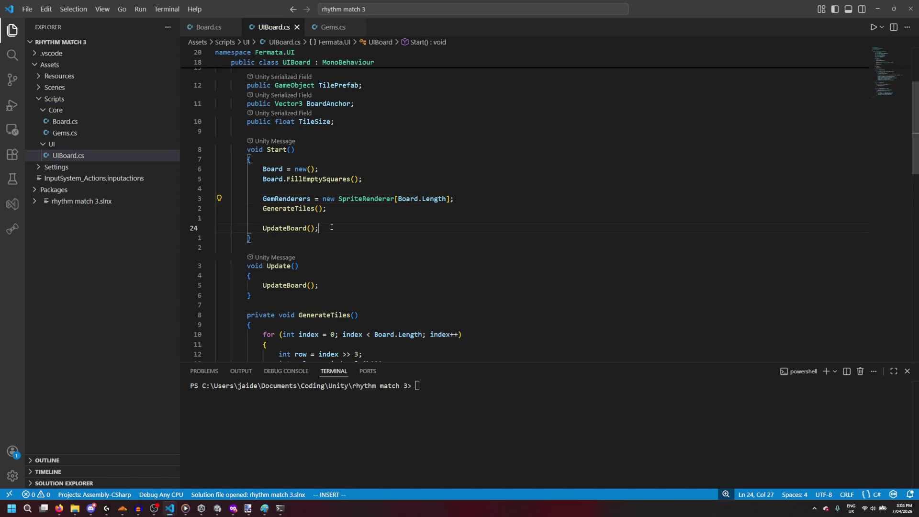
Step: In the GenerateTiles loop, add 'GemRenderers[index] = tileObject.GetComponent<SpriteRenderer>();'
scroll(332, 226, down, 6)
scroll(332, 227, down, 3)
scroll(431, 239, up, 3)
click(487, 256)
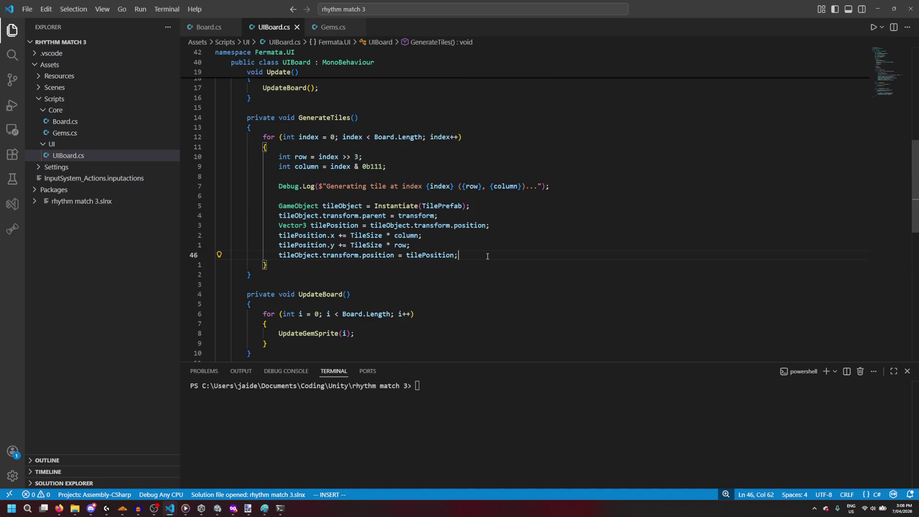
key(Return)
key(Return)
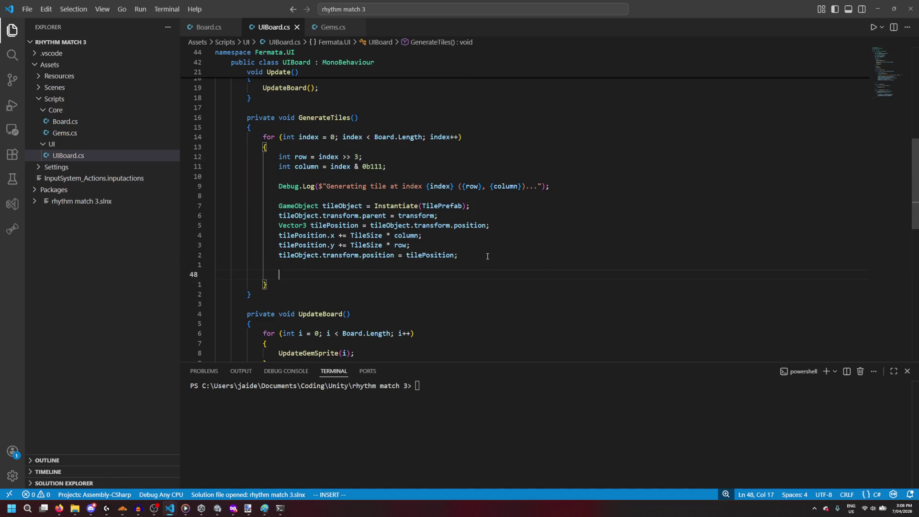
text(GemRenderers.)
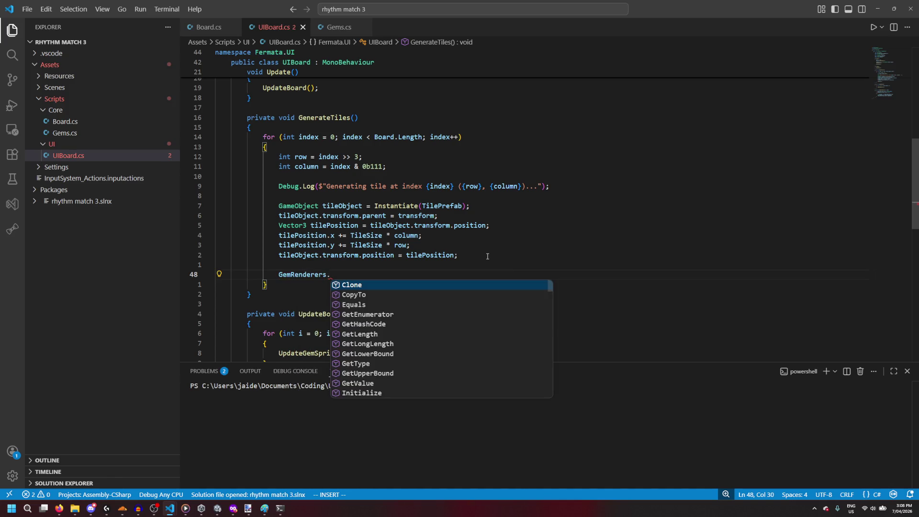
key(BackSpace)
text([i)
key(Tab)
text(] =)
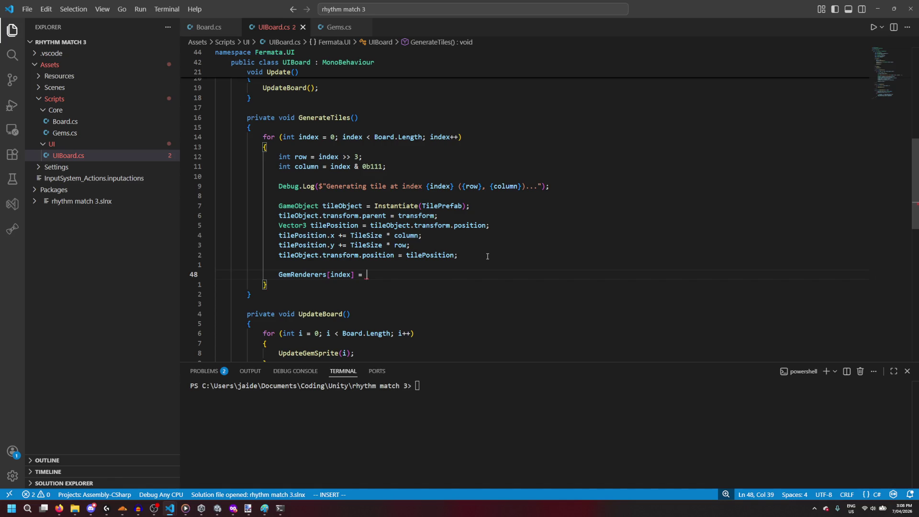
text(tileObject.)
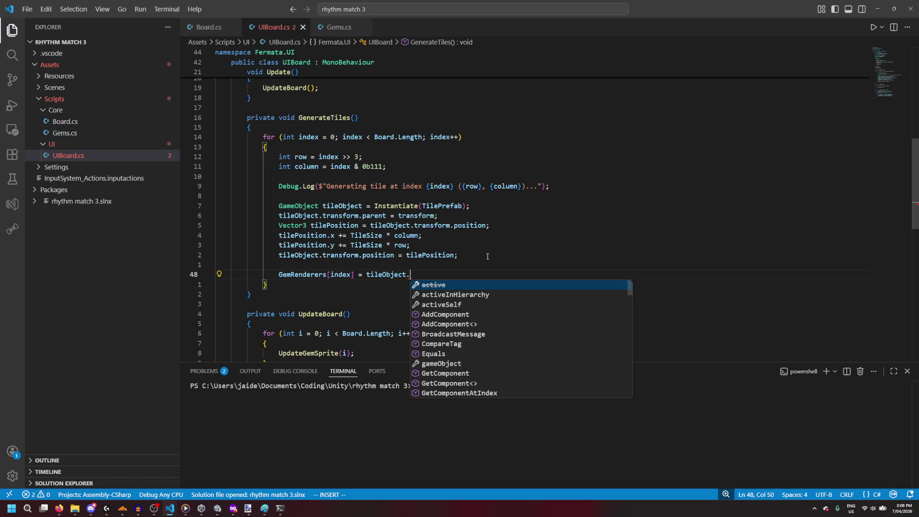
text(getc)
key(Tab)
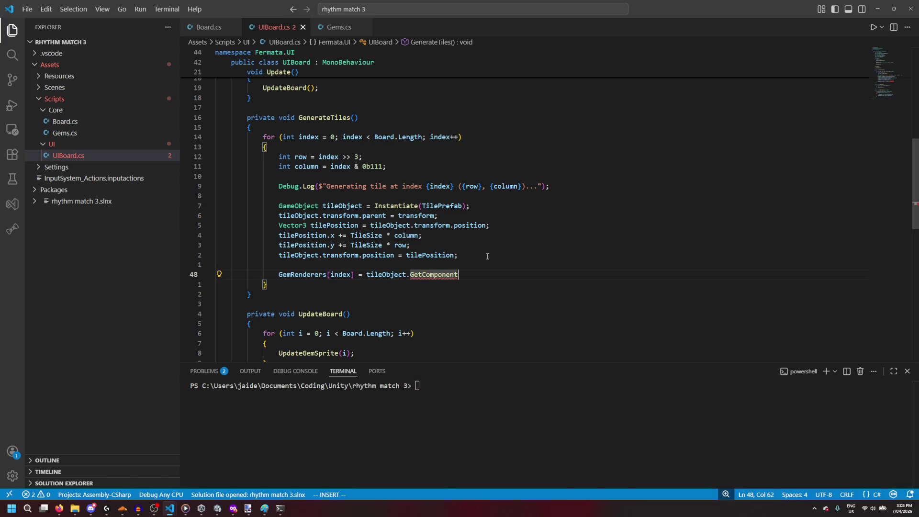
text(<SpriteRe)
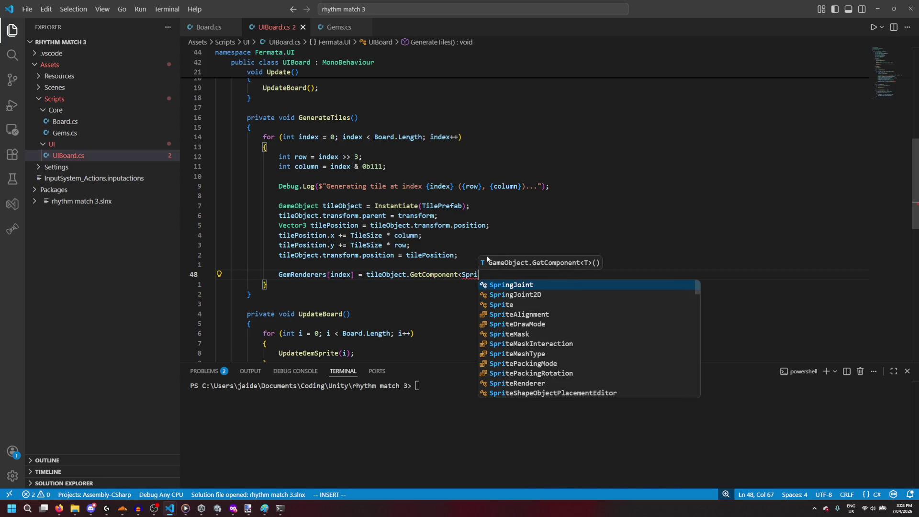
key(Tab)
text(>();)
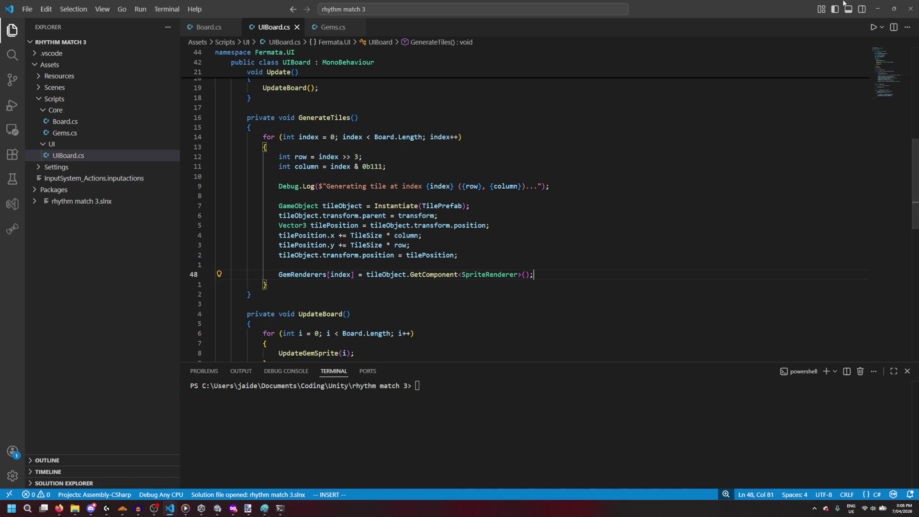
click(877, 9)
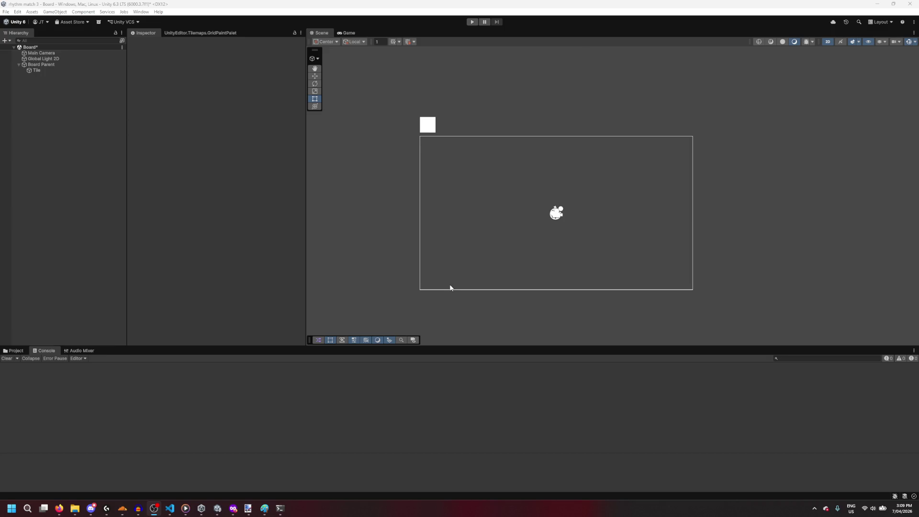
Step: Play the scene and inspect the original Tile and its first generated clone in the Scene view
click(472, 22)
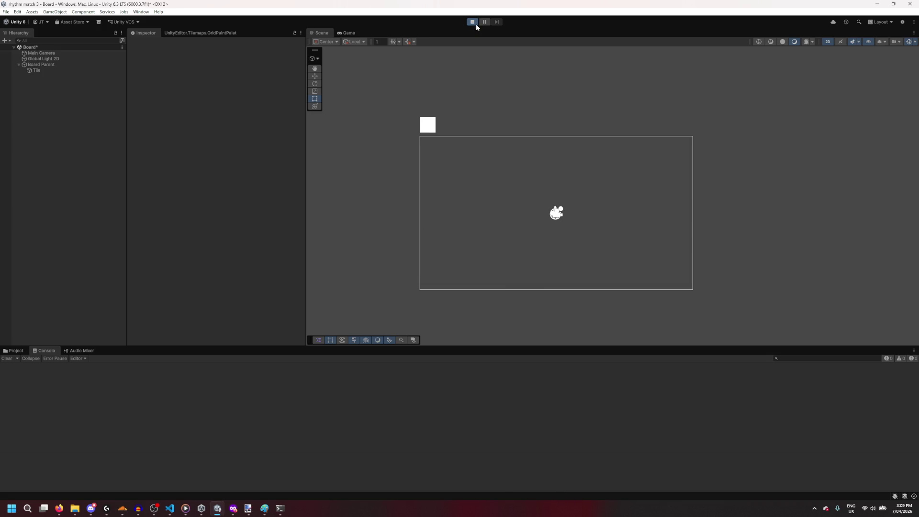
click(322, 33)
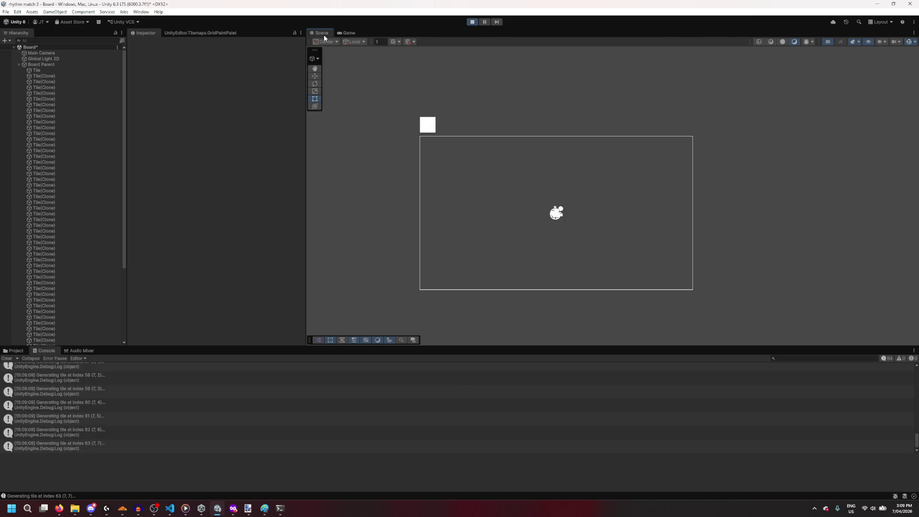
click(64, 70)
click(62, 76)
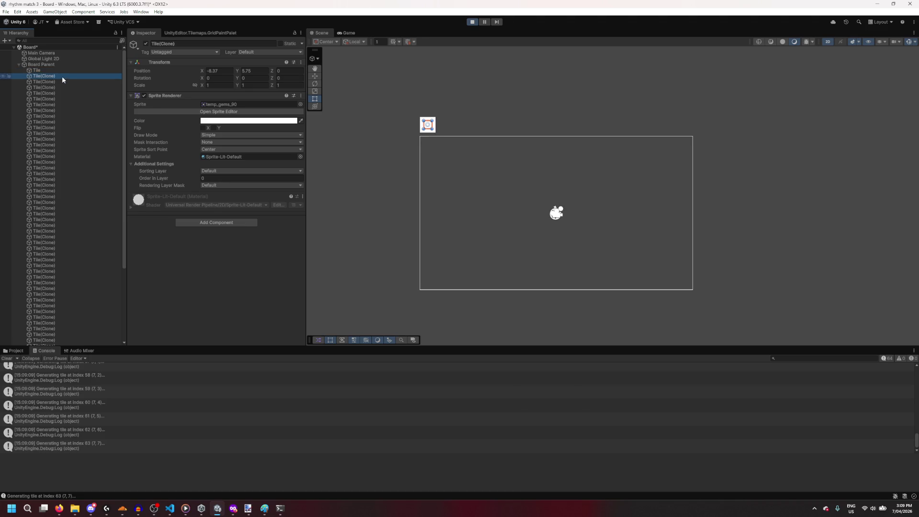
click(76, 71)
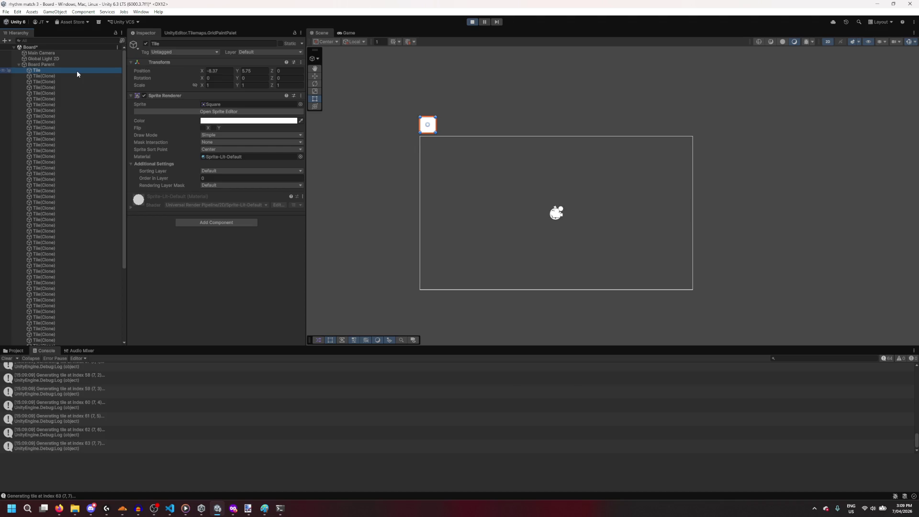
Step: Toggle the original Tile off and on, check more tile clones, then stop play and select Board Parent
click(146, 43)
click(146, 43)
click(85, 76)
key(Down)
key(Down)
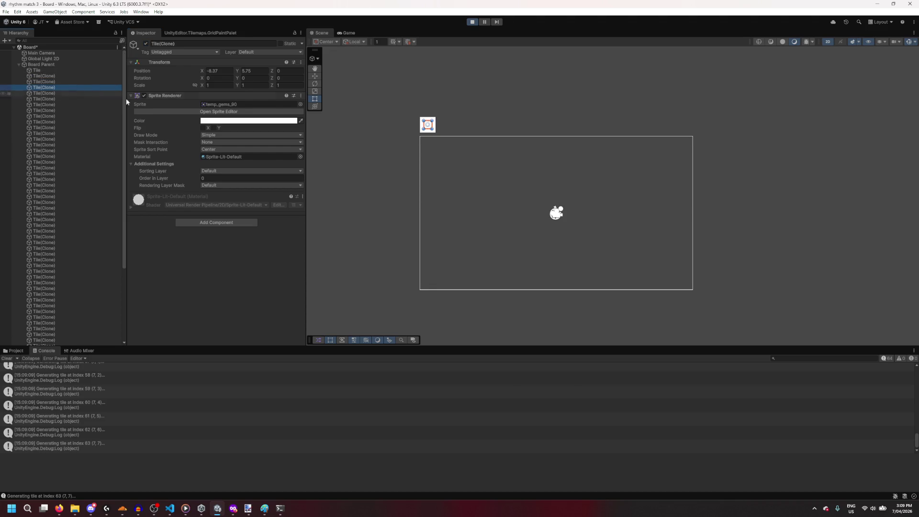
key(ctrl+p)
click(44, 64)
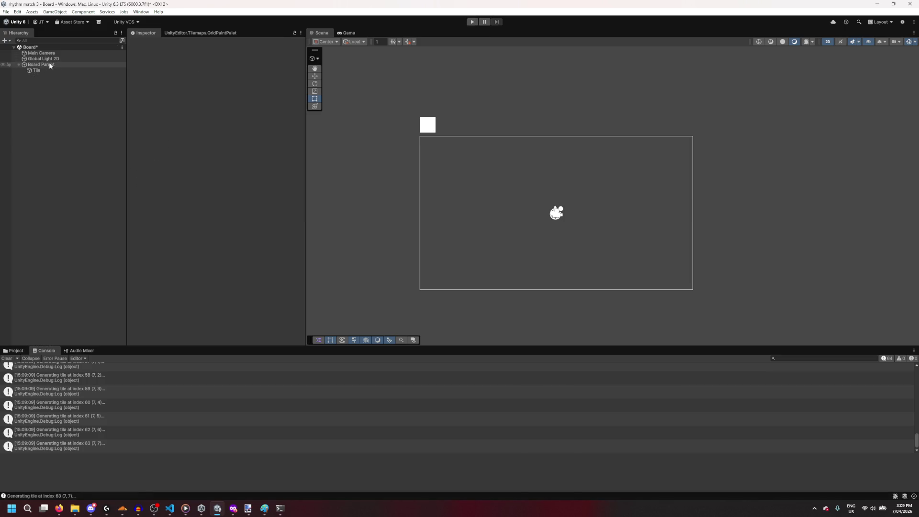
Step: Leave Board Parent's Tile Size at 1, play the scene, and zoom in on the 8x8 gem grid
click(219, 215)
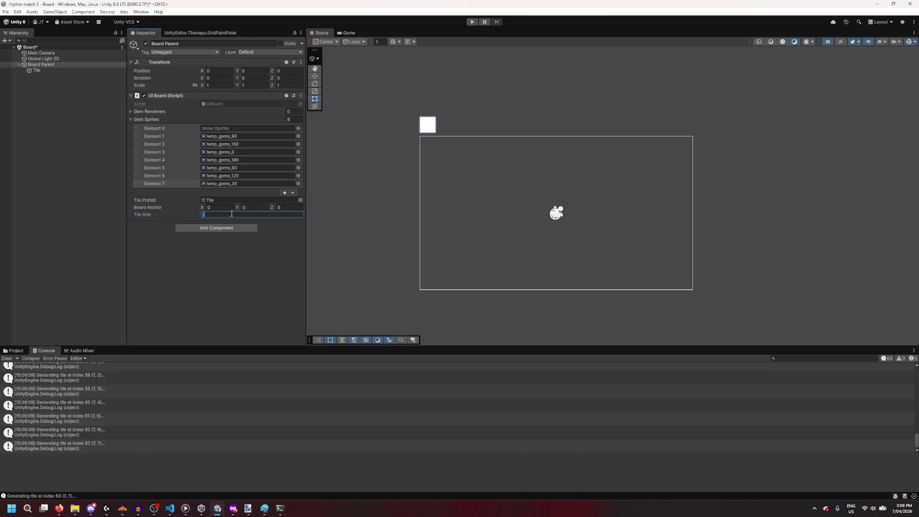
click(253, 287)
click(472, 21)
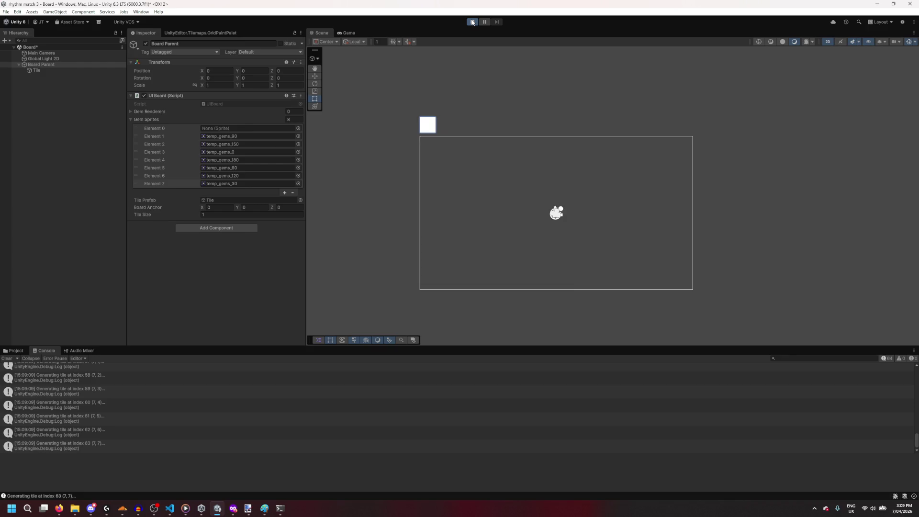
click(319, 34)
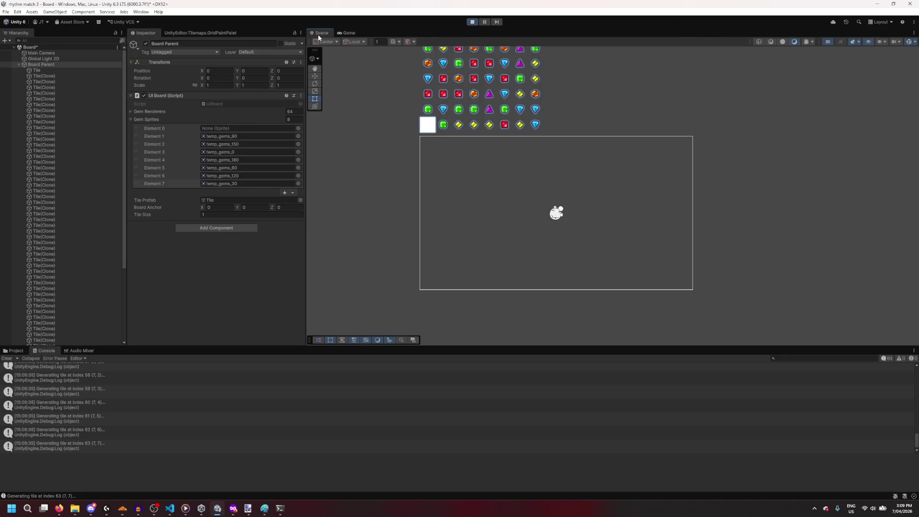
scroll(510, 141, up, 5)
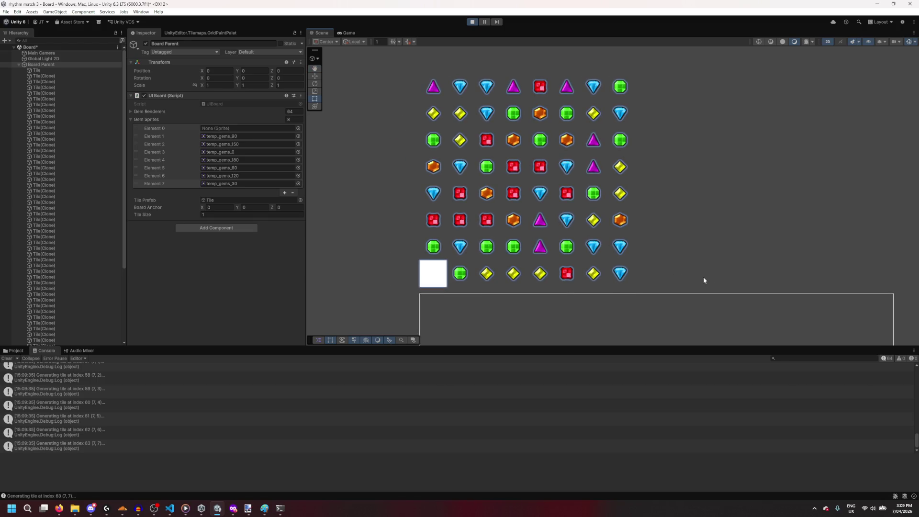
click(472, 22)
mouse_move(167, 514)
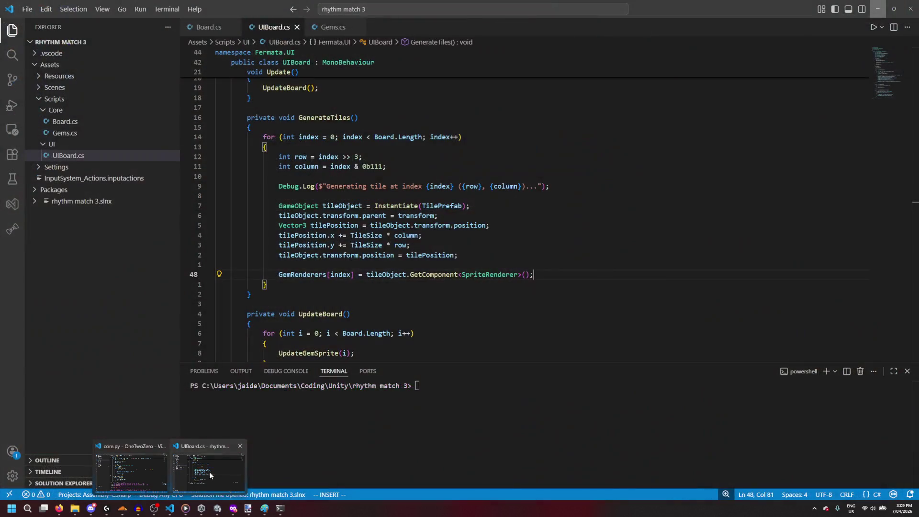
Step: Bring up UIBoard.cs and go to the tile-positioning code in GenerateTiles
click(210, 475)
click(343, 245)
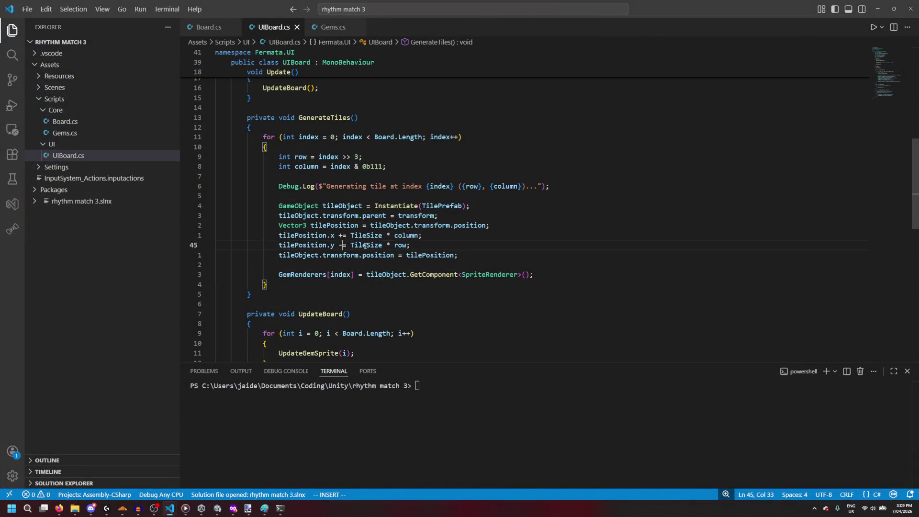
text(-)
click(551, 206)
click(556, 225)
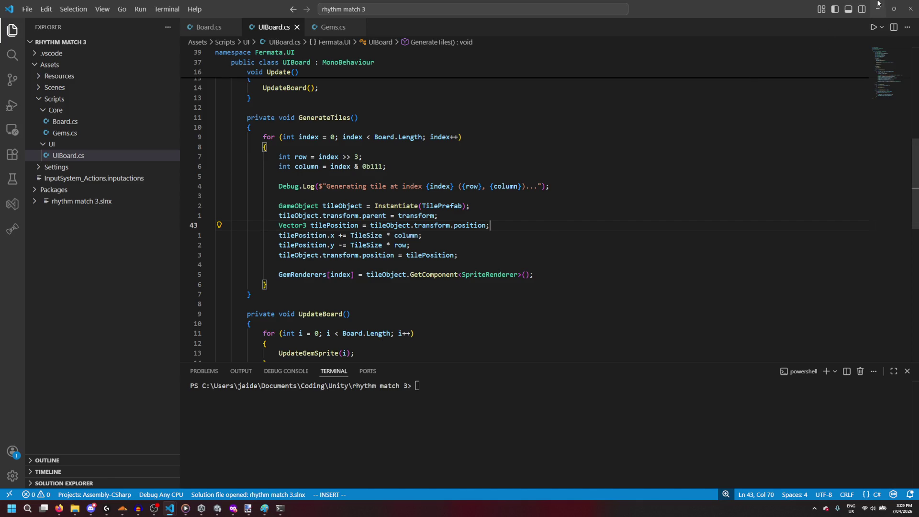
click(480, 211)
key(Return)
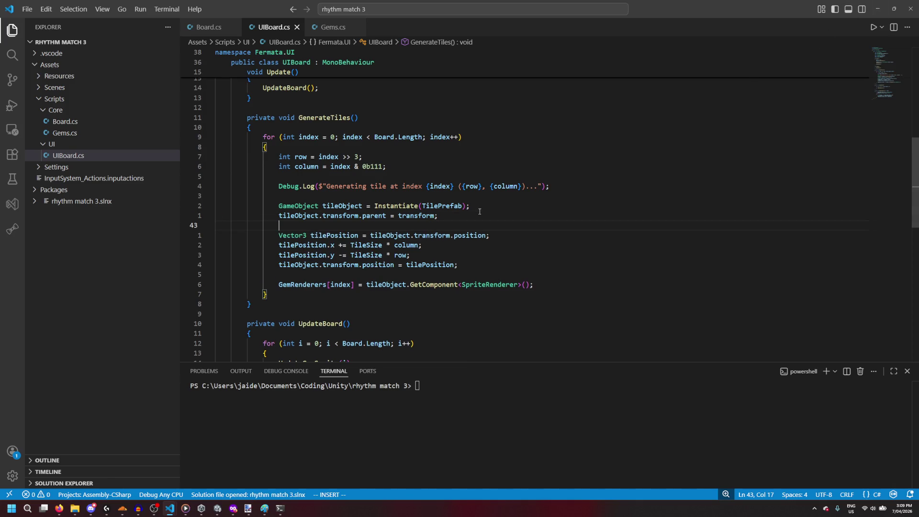
text(V)
key(BackSpace)
key(BackSpace)
key(BackSpace)
Step: Rename tilePosition to delta and set it to TileSize * new(column, -row)
double_click(358, 226)
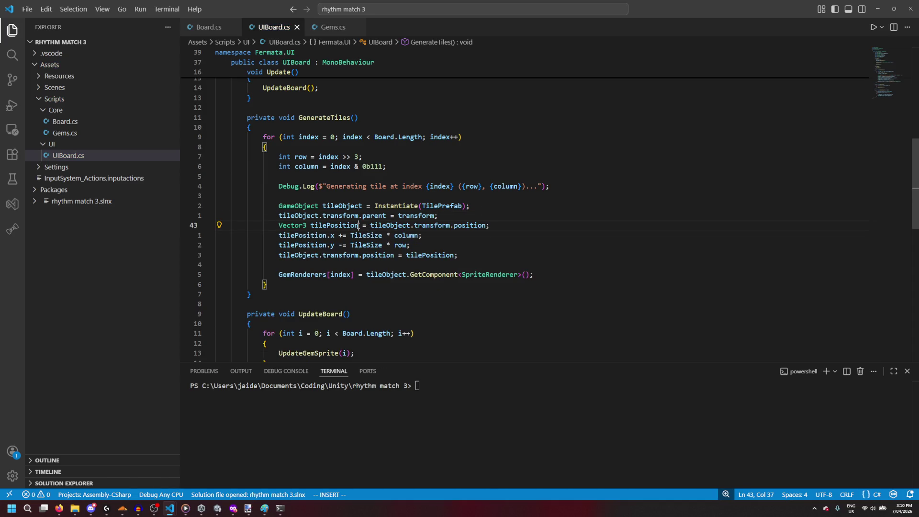
text(deltya)
key(BackSpace)
key(BackSpace)
text(a)
drag(459, 227, 343, 229)
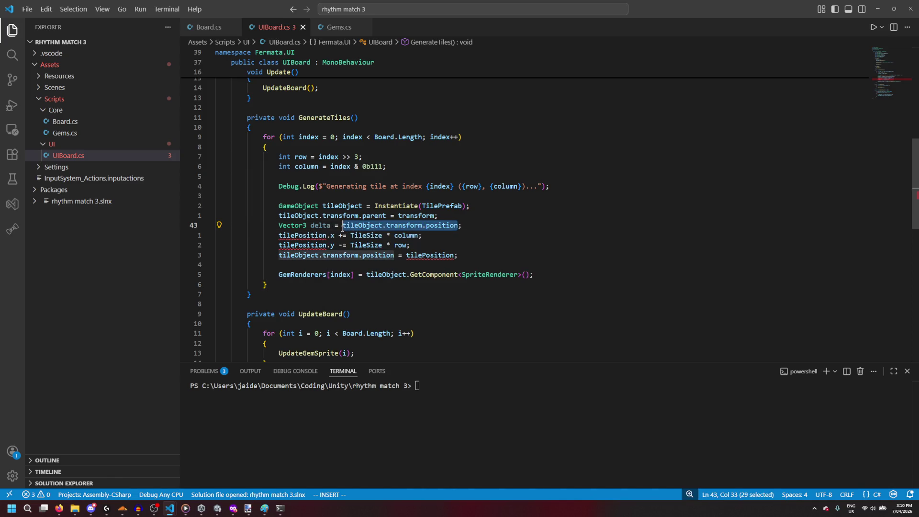
text(new();)
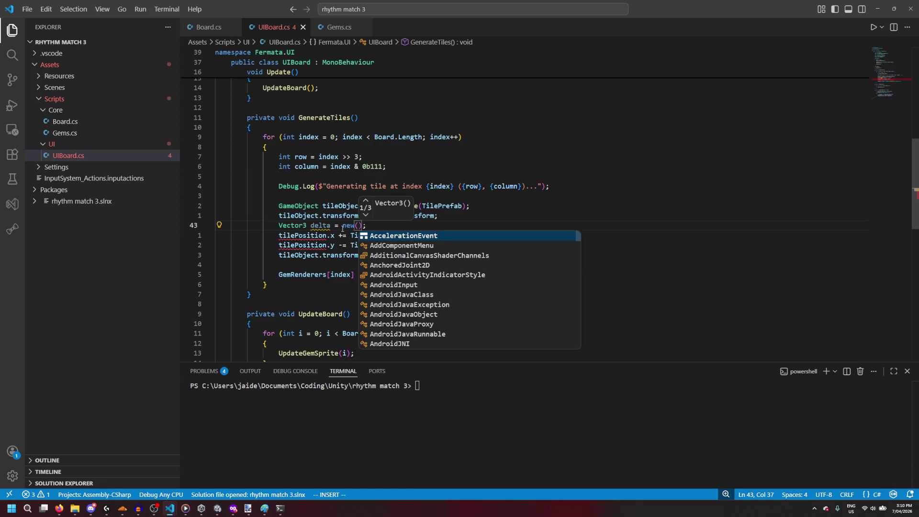
click(342, 228)
text(TimeS)
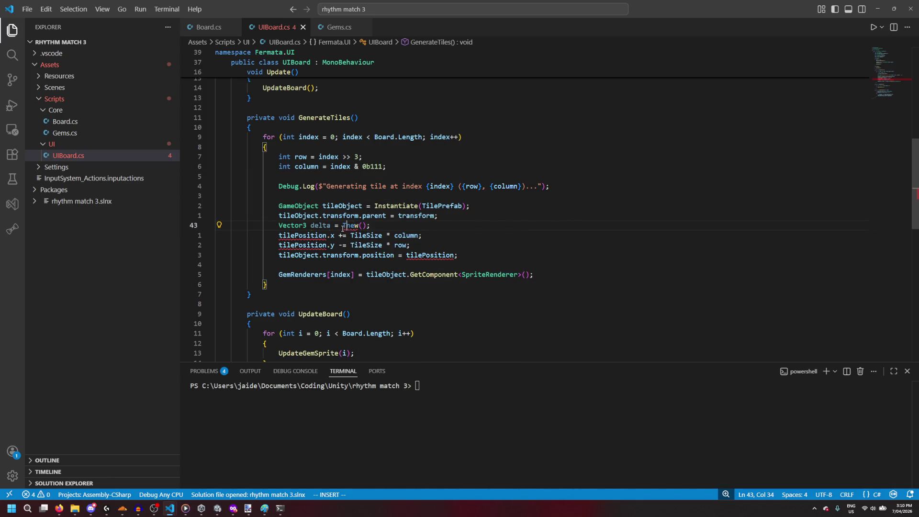
key(BackSpace)
key(BackSpace)
key(BackSpace)
text(leSize )
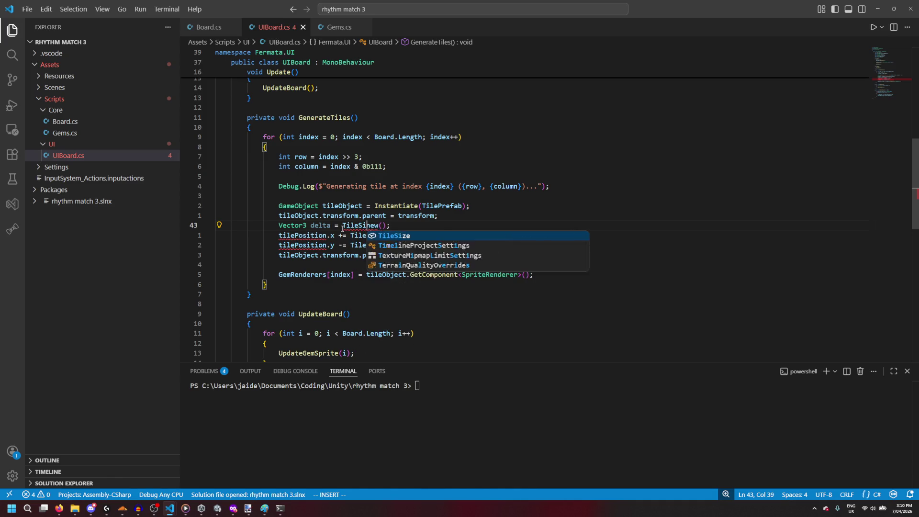
text(*)
key(Right)
key(Right)
key(Right)
text(col)
key(Tab)
text(, -row)
Step: Delete the two tilePosition x/y lines and make the delta constructor new Vector3
key(End)
key(Down)
key(Down)
key(Escape)
key(Up)
key(2)
key(d)
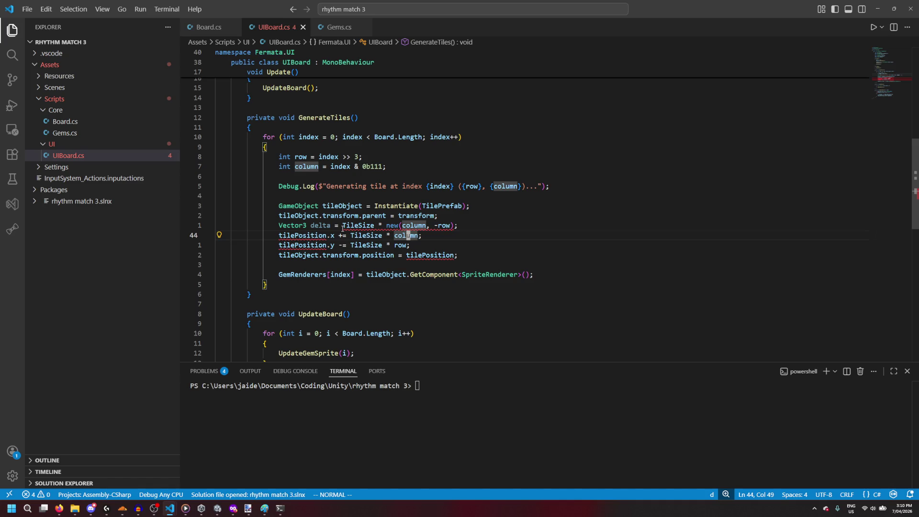
key(d)
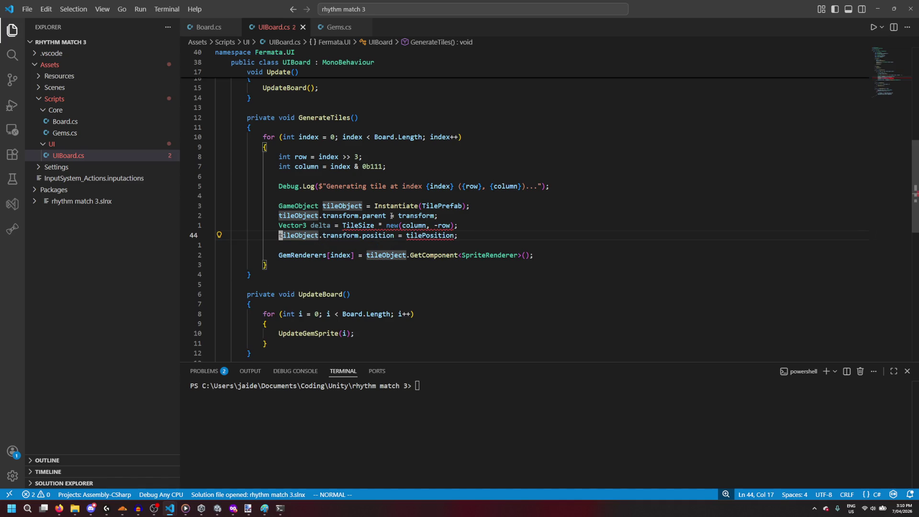
mouse_move(391, 229)
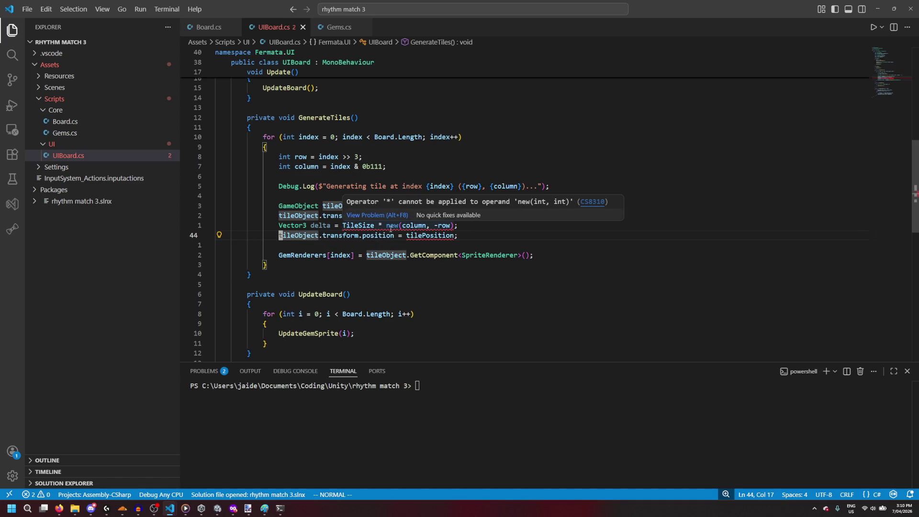
click(391, 228)
text(ea)
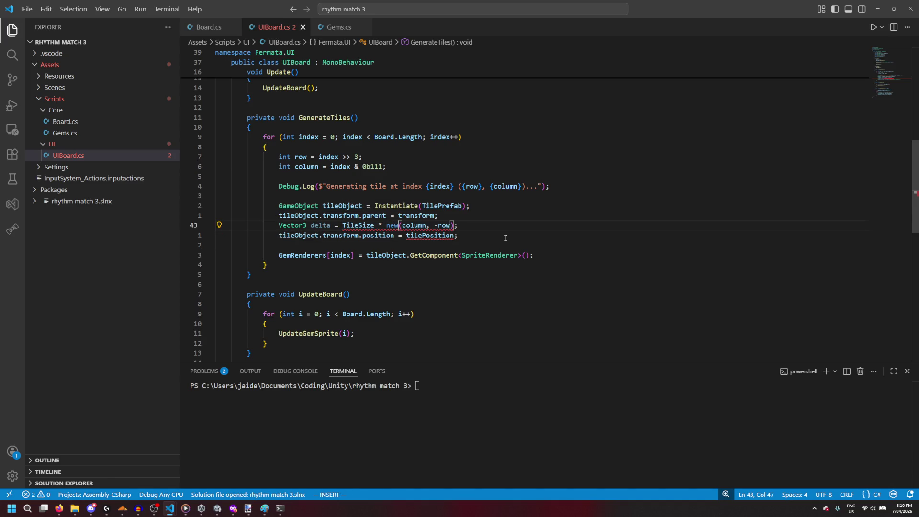
text( Vector3)
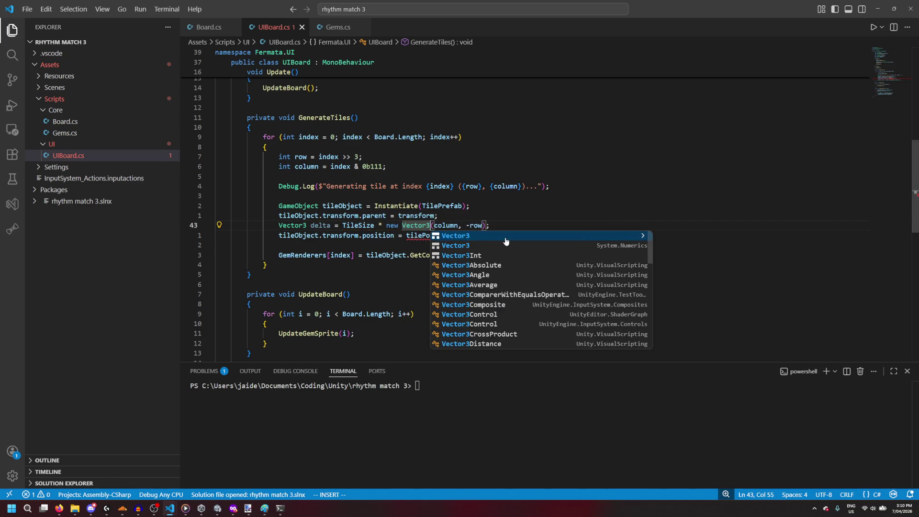
key(Escape)
Step: Change the tile's position assignment to += delta and return to Unity
click(492, 235)
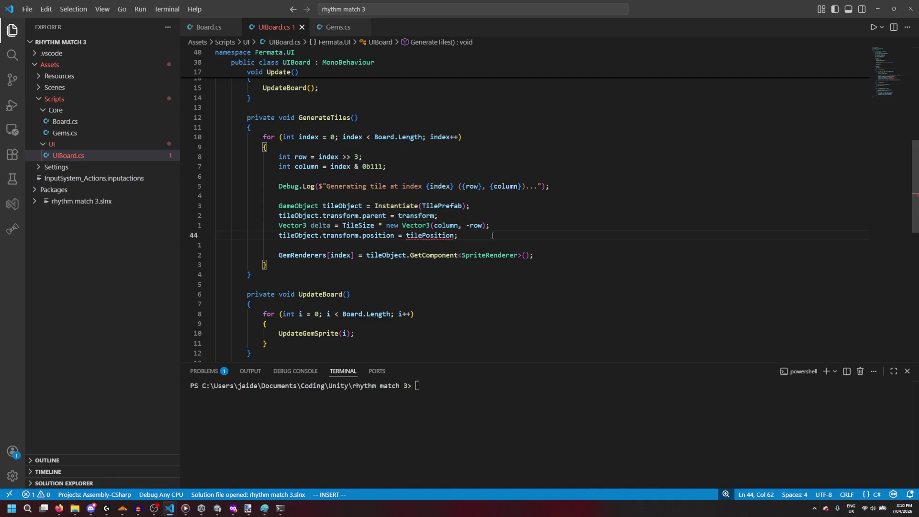
key(ctrl+BackSpace)
key(ctrl+BackSpace)
text(+= delta)
key(End)
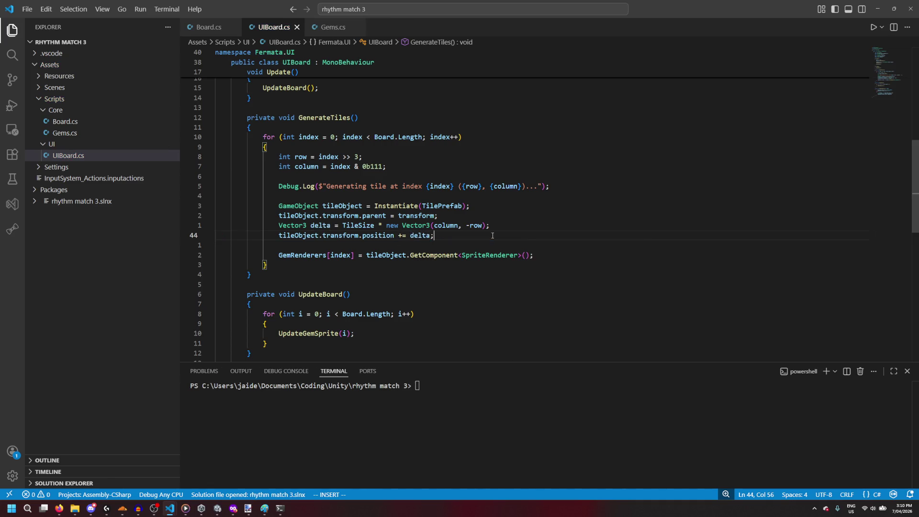
key(Escape)
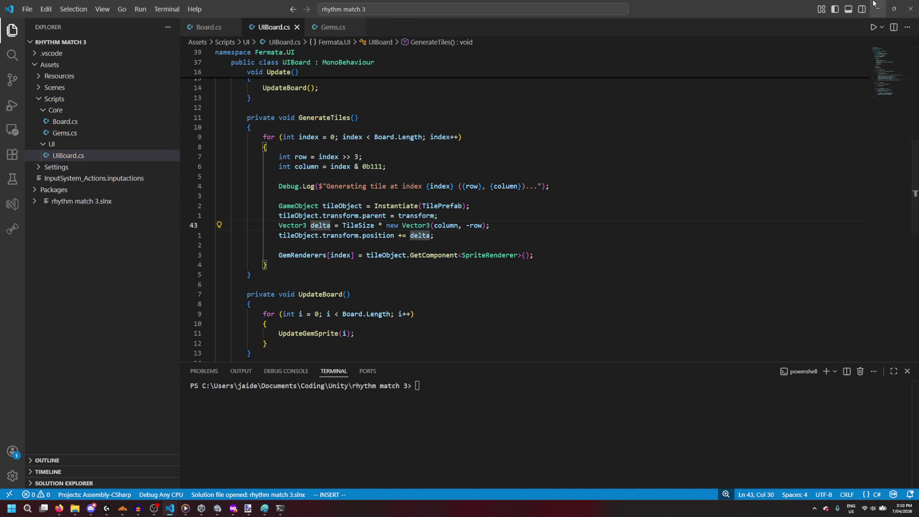
click(877, 9)
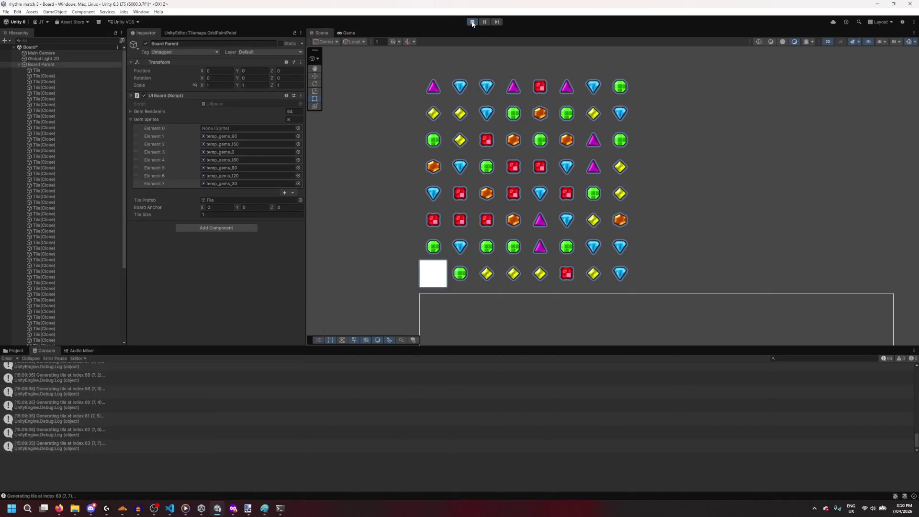
Step: Stop play, duplicate Tile to test a position inside the board frame, then delete the copy
click(472, 22)
scroll(475, 185, up, 1)
scroll(451, 185, down, 1)
drag(461, 231, 457, 136)
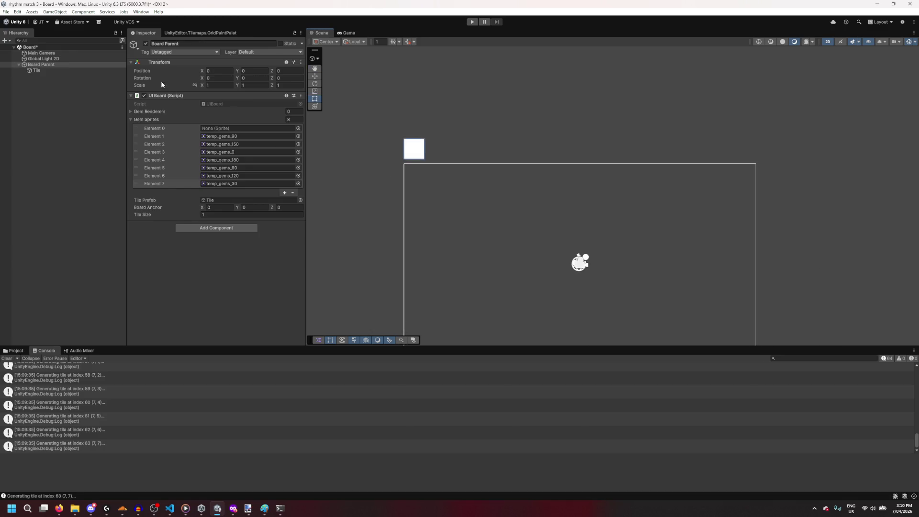
click(58, 71)
key(ctrl+d)
mouse_move(407, 156)
mouse_down()
mouse_move(471, 206)
mouse_move(497, 277)
mouse_move(480, 203)
mouse_move(470, 209)
mouse_up()
click(59, 77)
key(Delete)
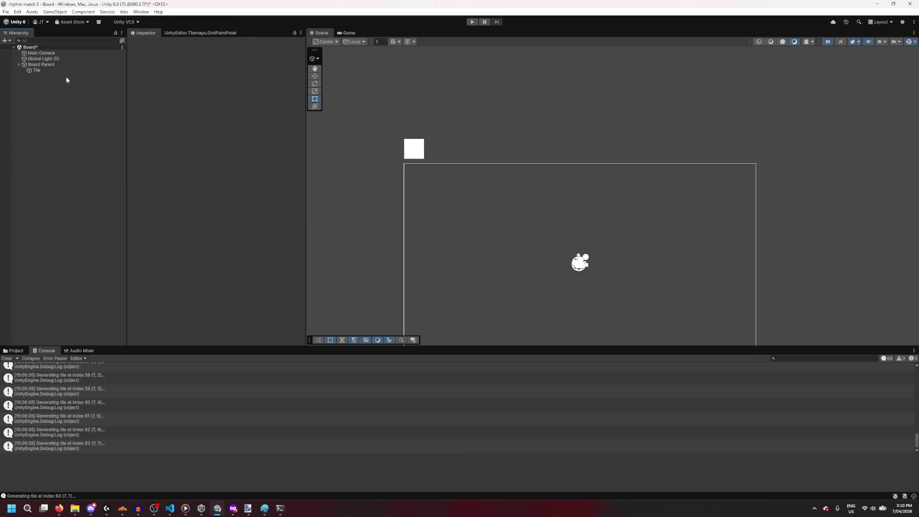
click(76, 70)
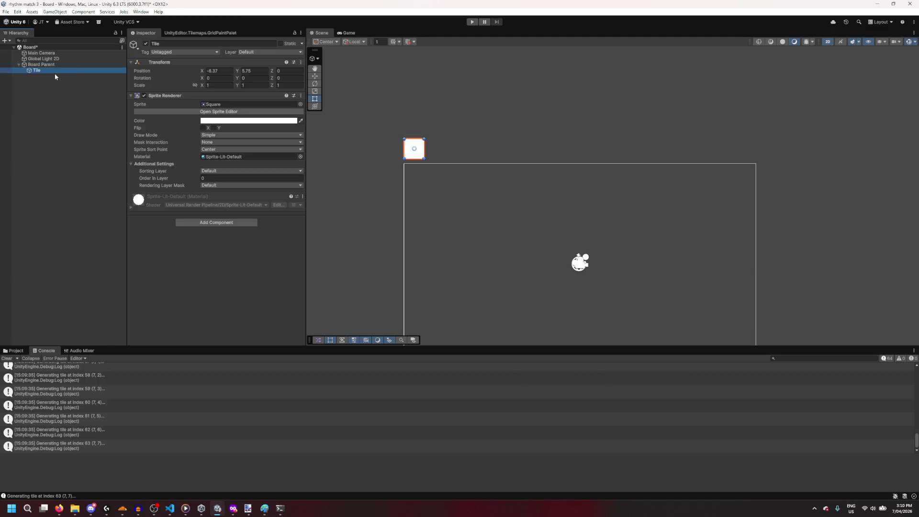
Step: Set Board Parent's Board Anchor to (-6, 3), play to view the regenerated grid, then stop
click(56, 64)
click(215, 207)
text(-6)
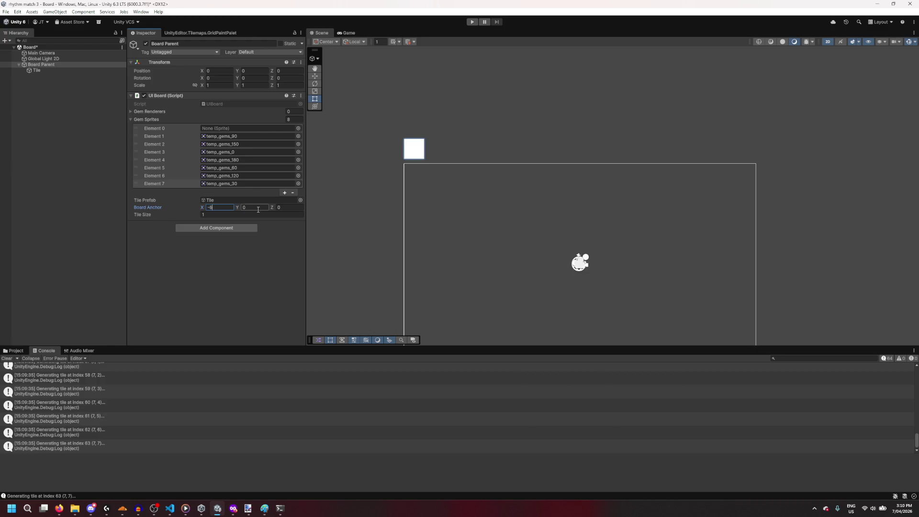
click(81, 210)
click(472, 21)
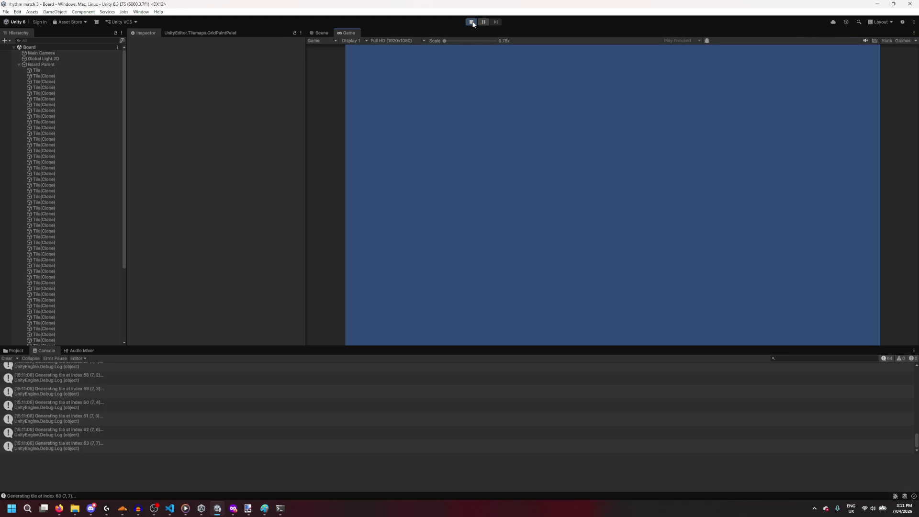
click(326, 34)
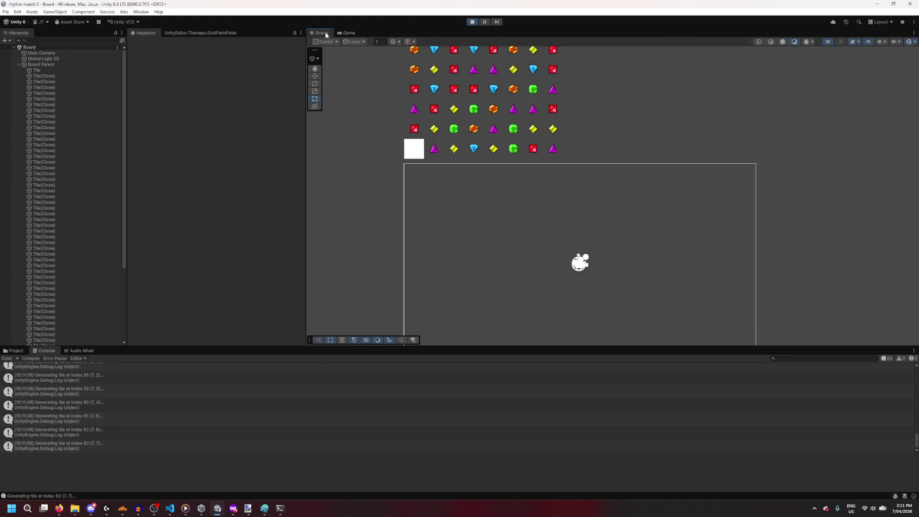
click(471, 24)
click(54, 65)
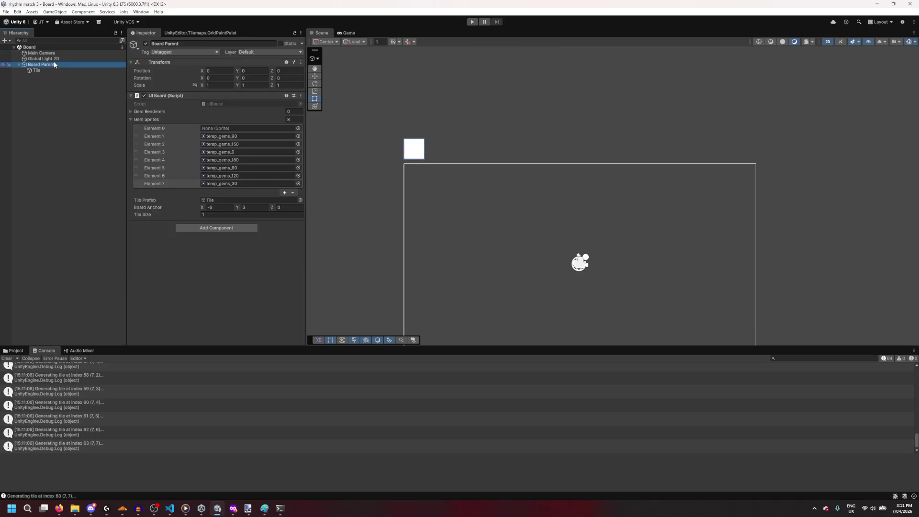
Step: Return to UIBoard.cs and try renaming delta on line 43, then undo it
mouse_move(170, 509)
mouse_move(155, 473)
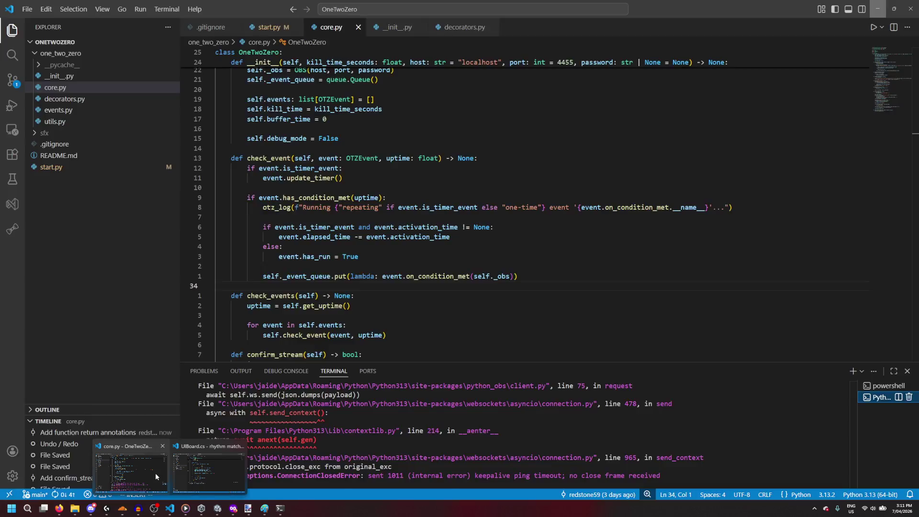
click(192, 478)
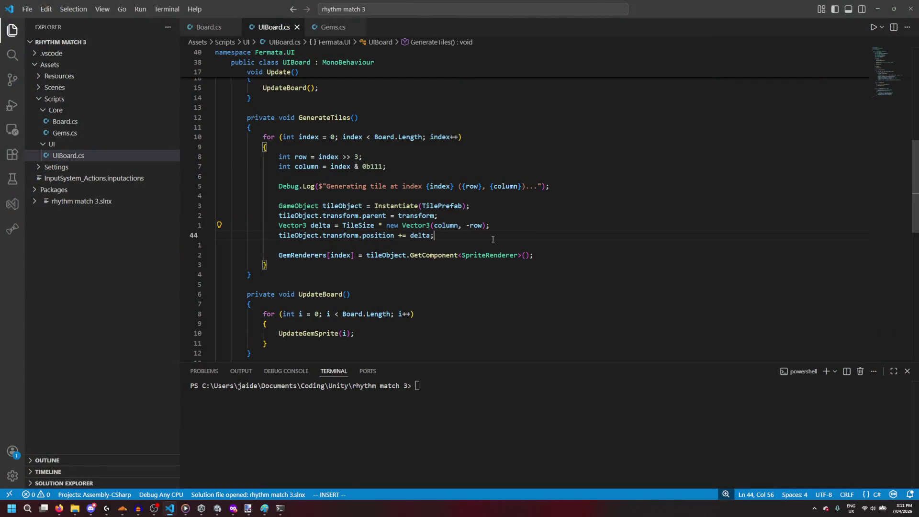
click(331, 226)
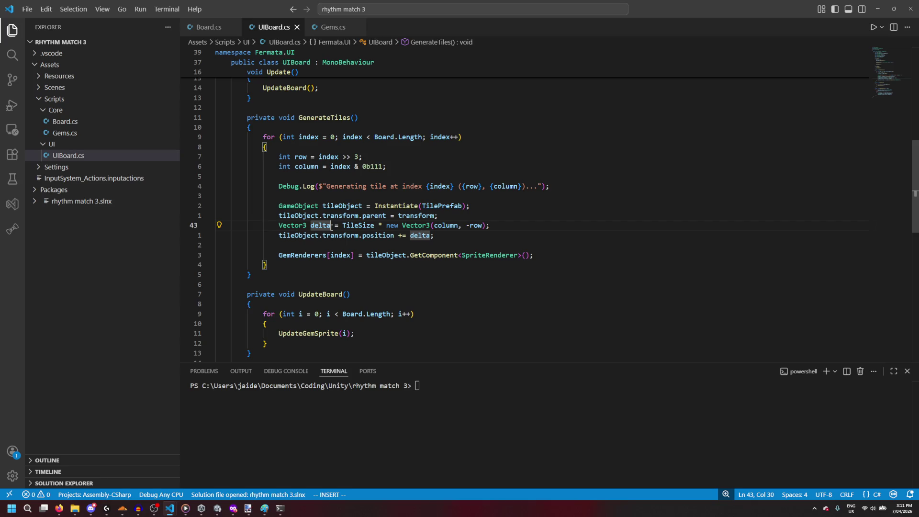
key(ctrl+BackSpace)
text(position)
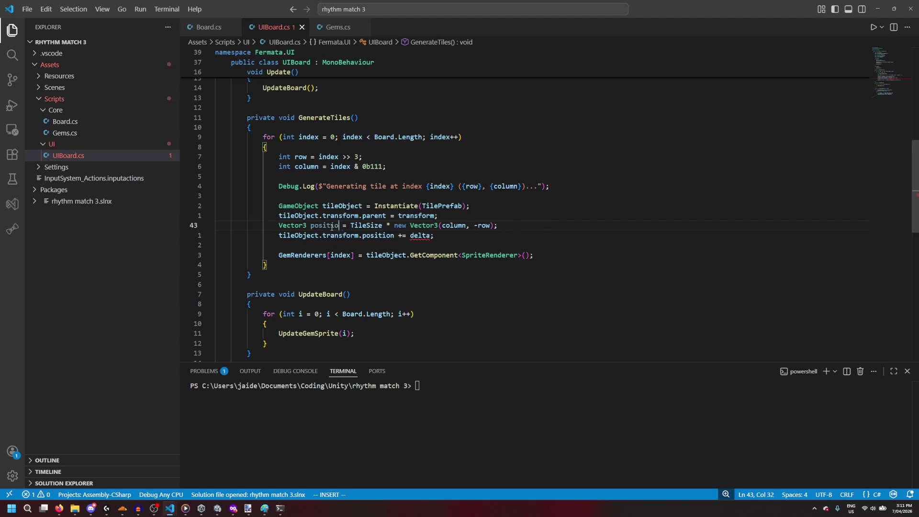
key(ctrl+z)
key(ctrl+z)
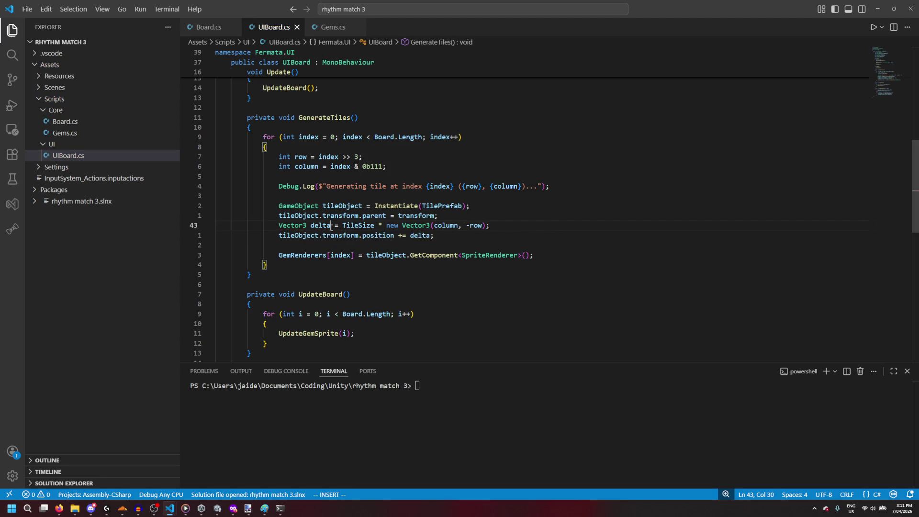
Step: Make line 44 set the tile position to BoardAnchor + delta, then switch to Unity to recompile
click(403, 236)
key(BackSpace)
text(Board)
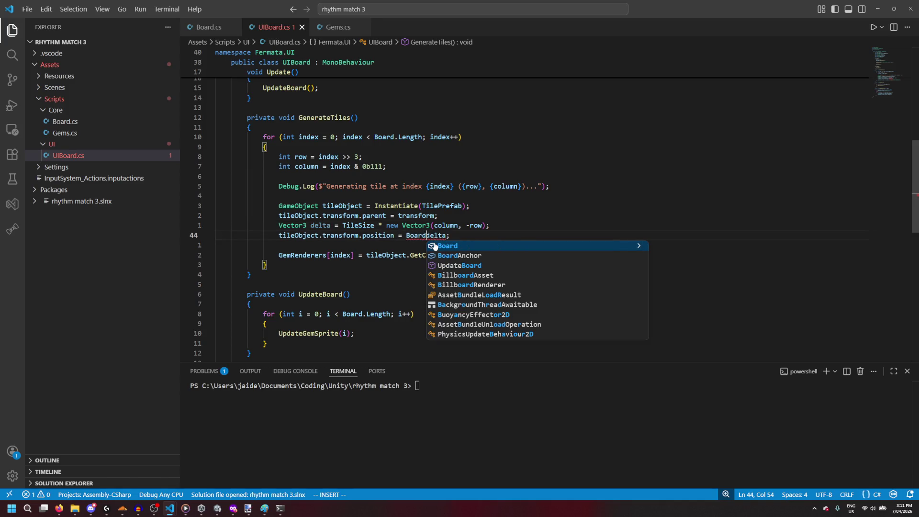
text(Anchor)
key(Tab)
text(+)
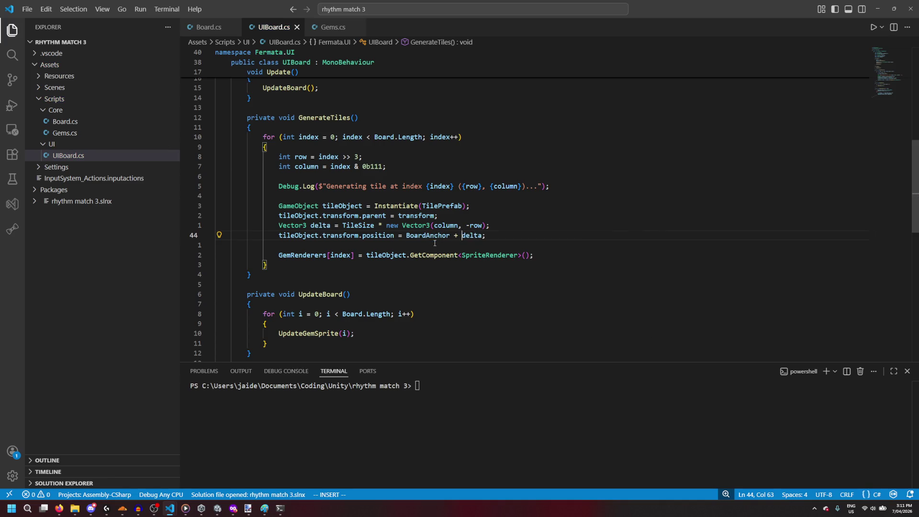
click(434, 243)
key(alt+Tab)
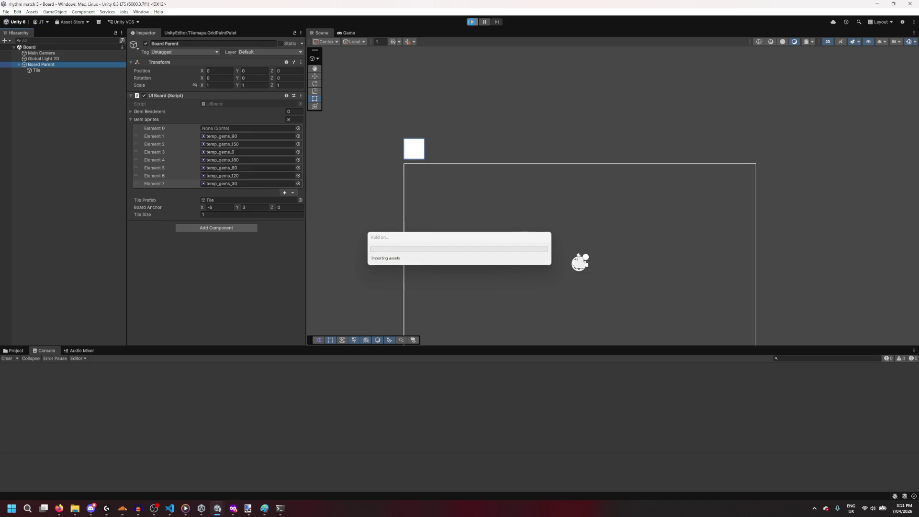
Step: Play the scene twice to view the 8x8 gem board, stopping after each run
click(471, 22)
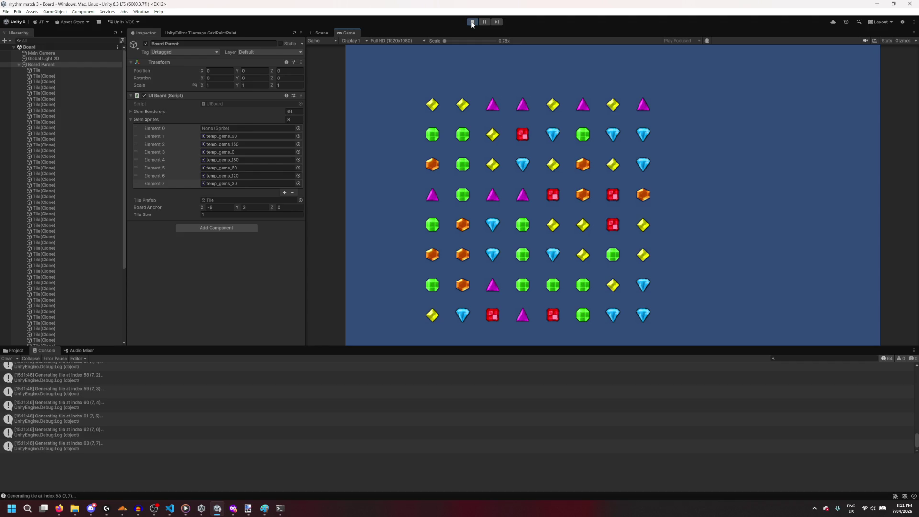
click(472, 22)
click(471, 22)
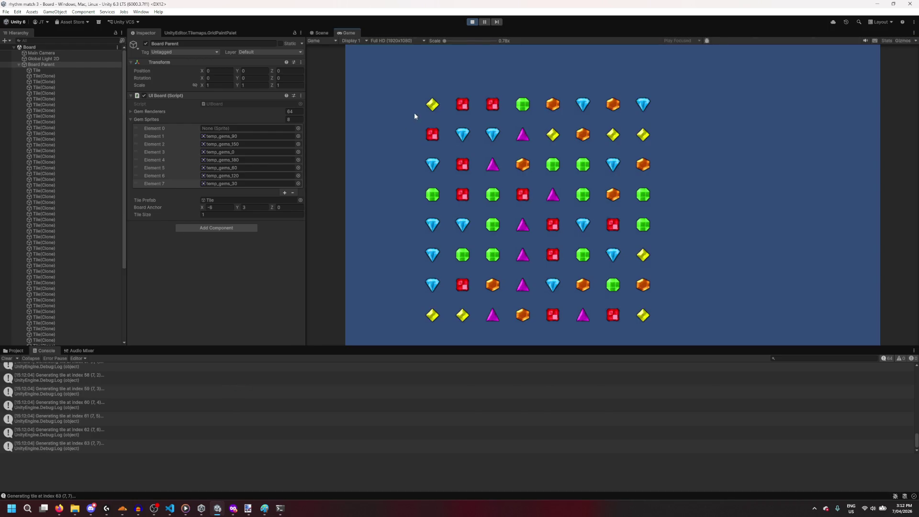
click(472, 23)
Step: Add a [ContextMenu("Randomise Board")] attribute below UpdateGemSprite in UIBoard.cs
mouse_move(171, 506)
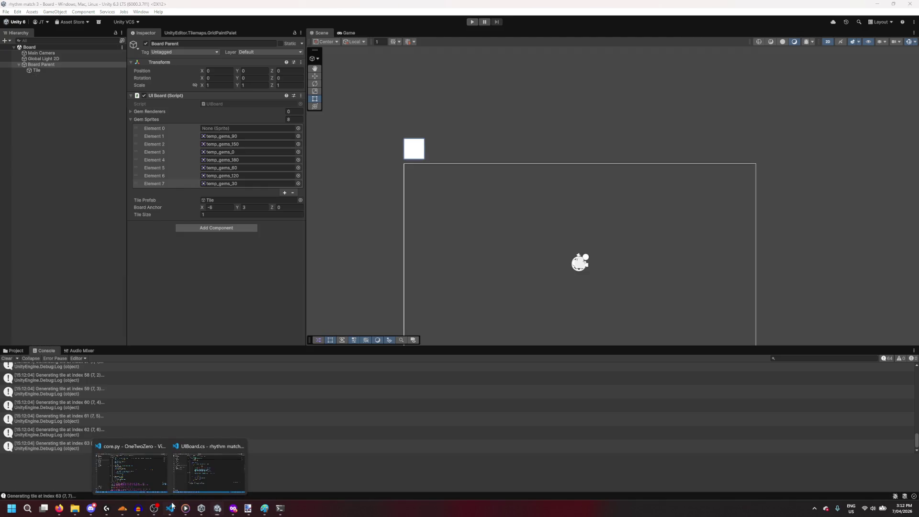
mouse_move(168, 478)
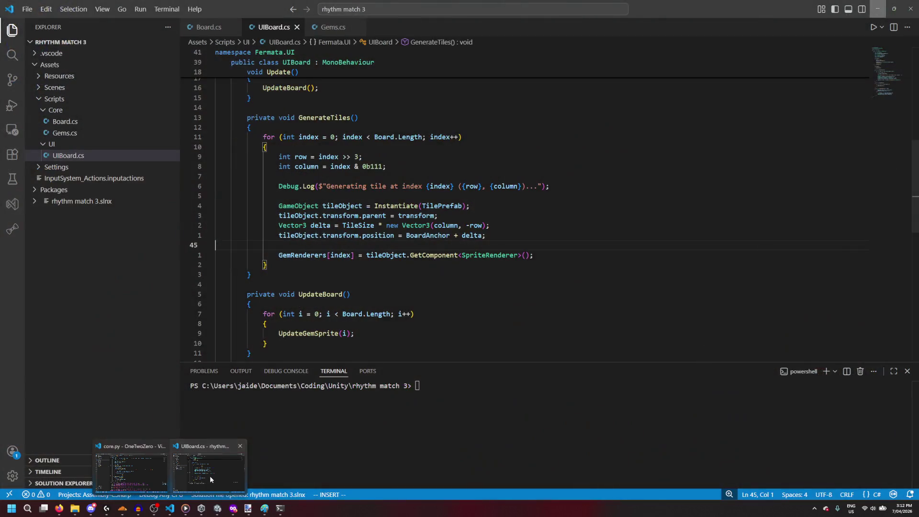
click(210, 476)
click(313, 328)
key(Return)
key(Return)
text([context)
key(Tab)
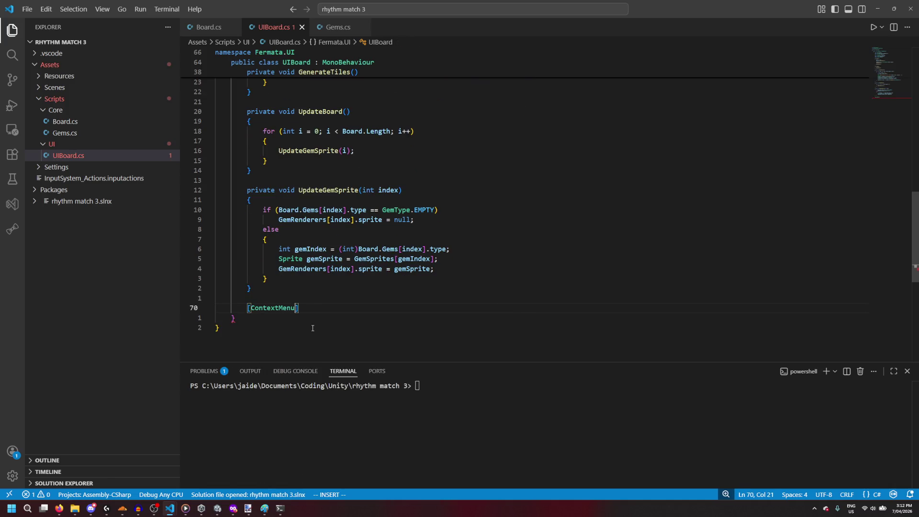
text(("Refr)
key(BackSpace)
key(BackSpace)
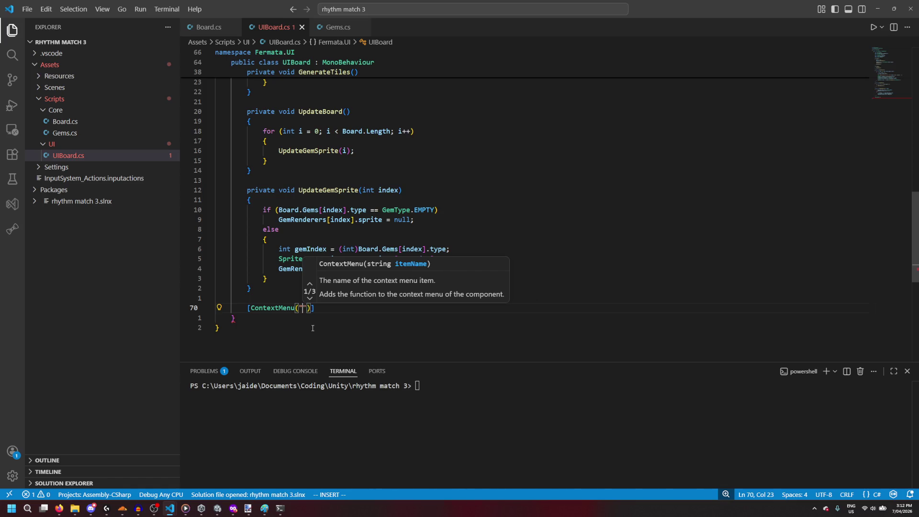
key(BackSpace)
text(andomis)
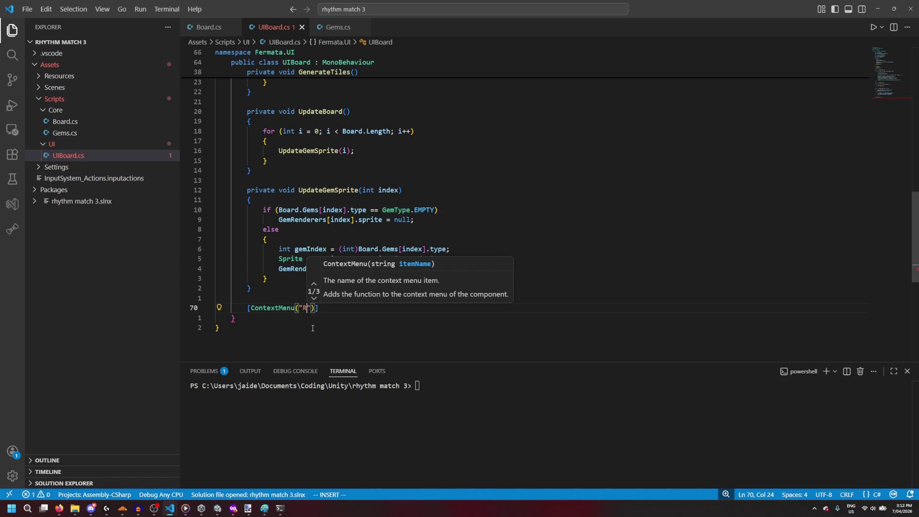
text(e Board")
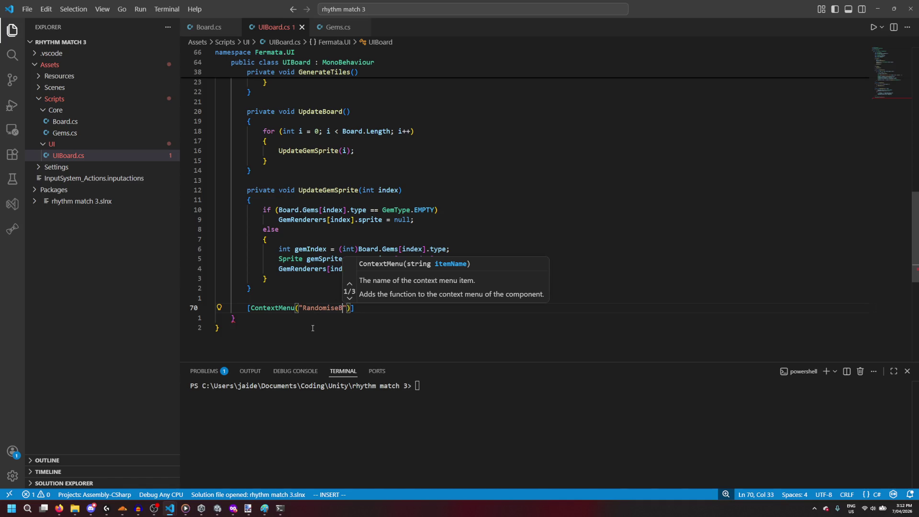
text()])
Step: Declare the public void RandomiseBoard() method beneath the attribute, glancing at Gems.cs
key(Return)
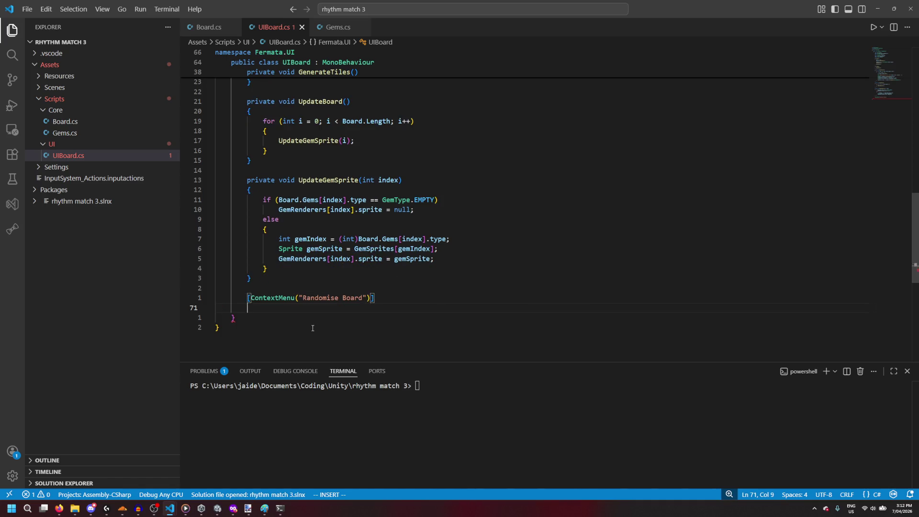
text(public void Re)
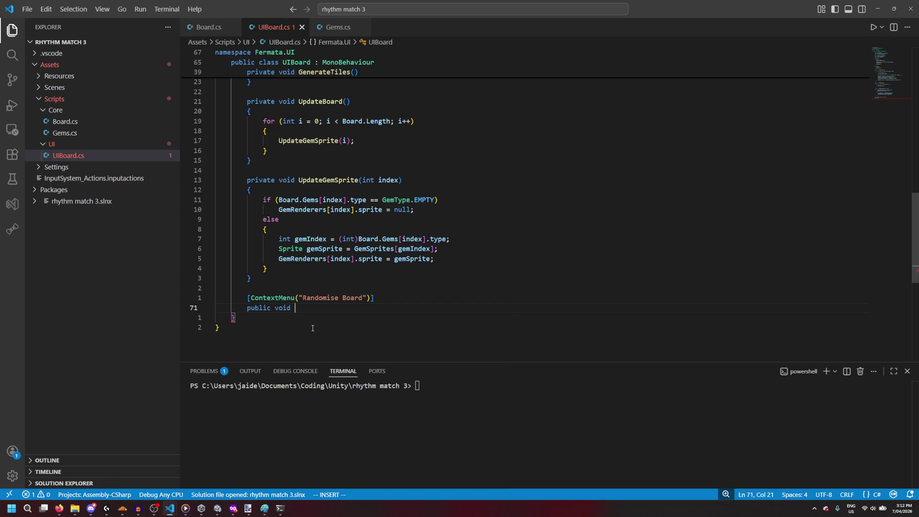
text(ndo)
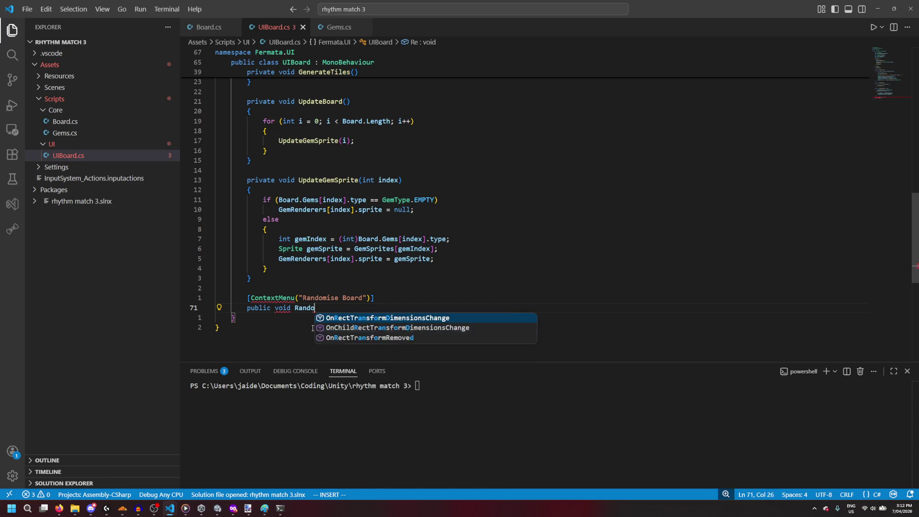
text(miseBoard(){)
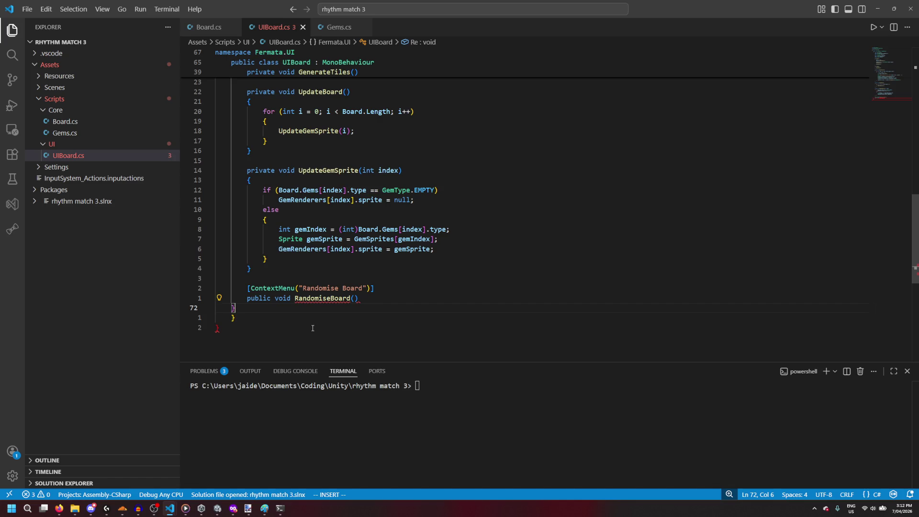
key(Return)
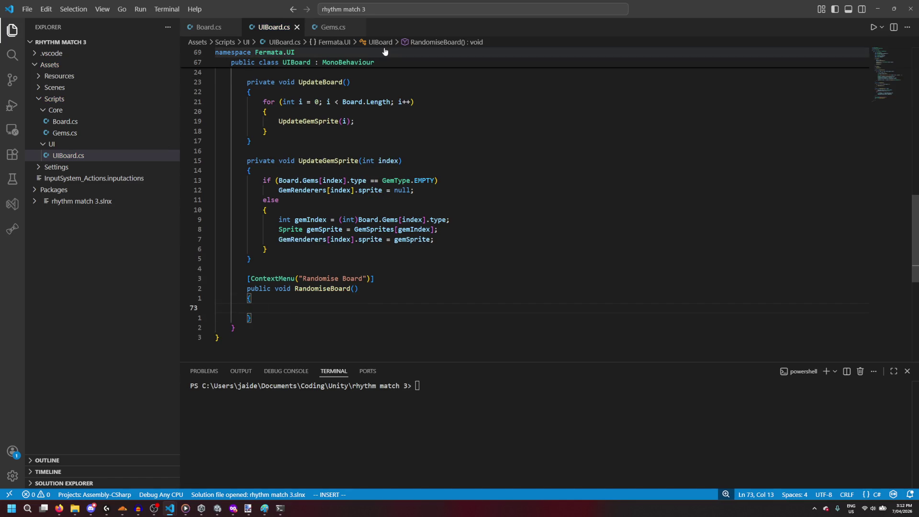
click(337, 29)
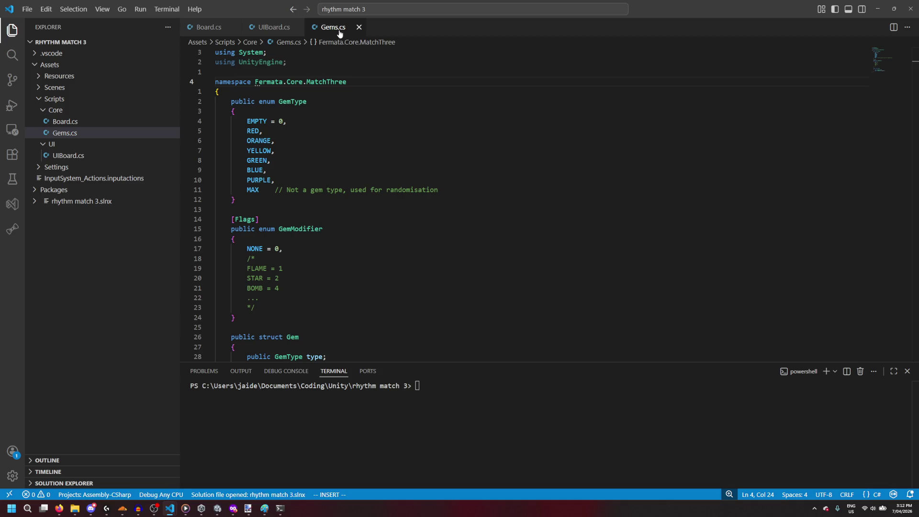
scroll(277, 67, down, 4)
click(272, 28)
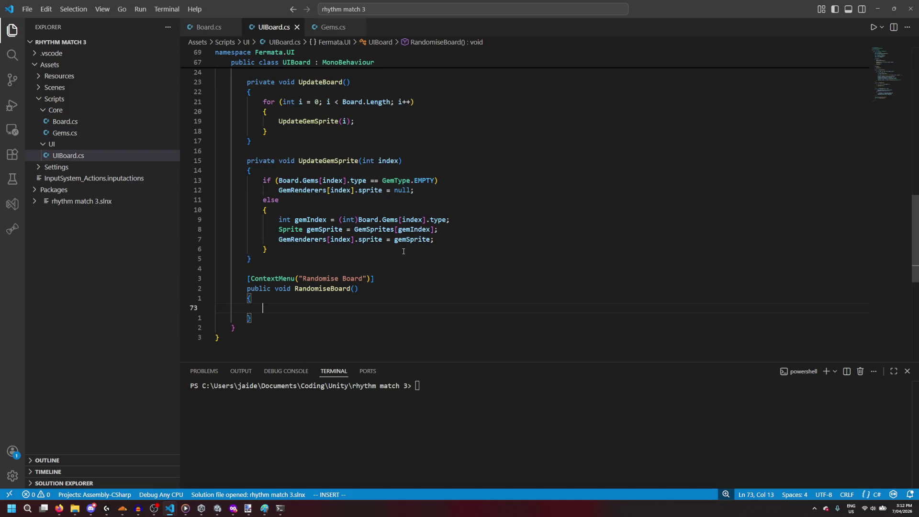
Step: After checking Board.cs members, set Board to new() in the method body and switch to Unity
text(Board)
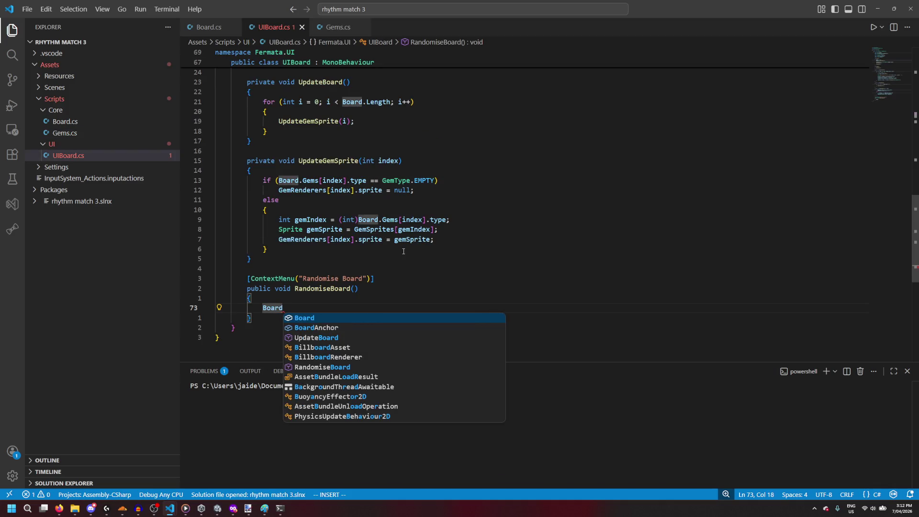
text(.)
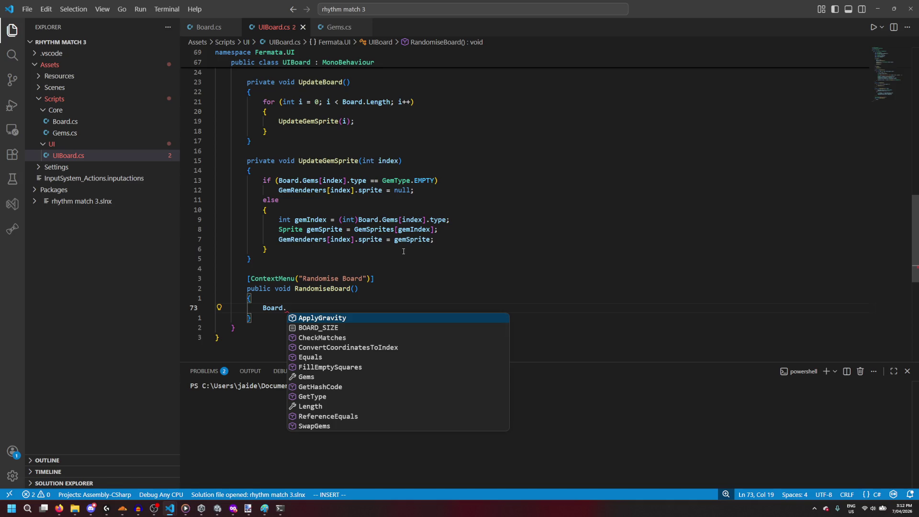
click(209, 27)
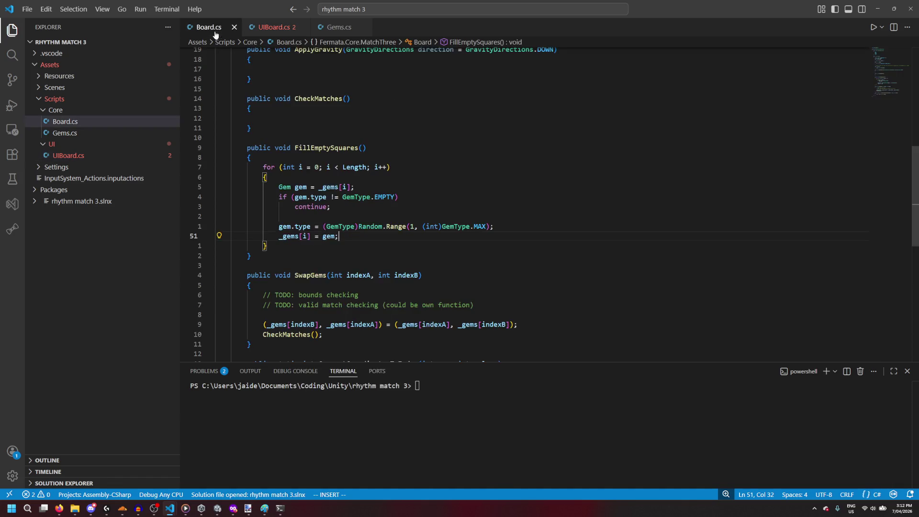
scroll(284, 143, up, 5)
click(368, 229)
scroll(368, 229, down, 7)
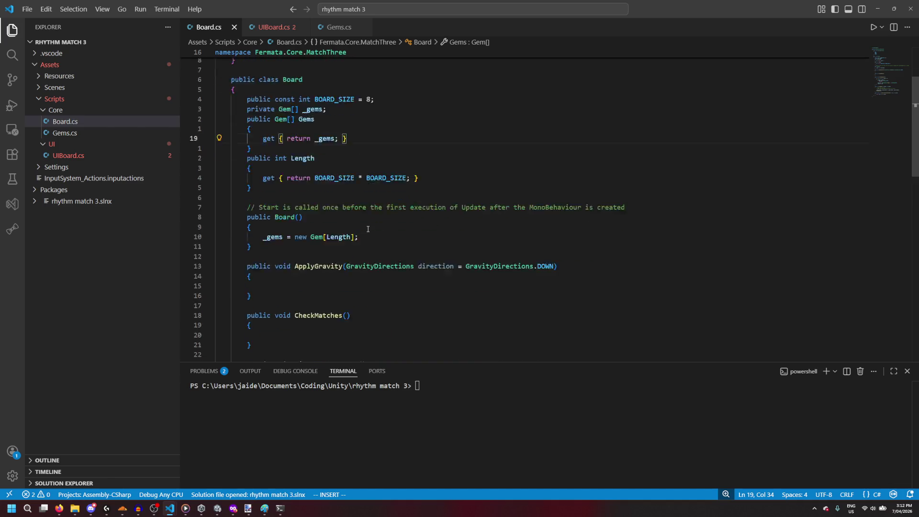
scroll(368, 230, up, 3)
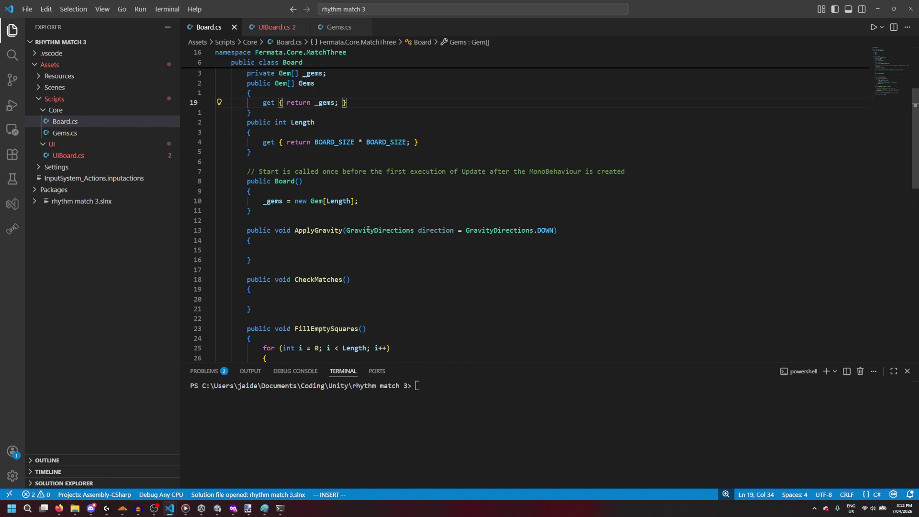
key(ctrl+Tab)
text(n)
key(Tab)
text(();)
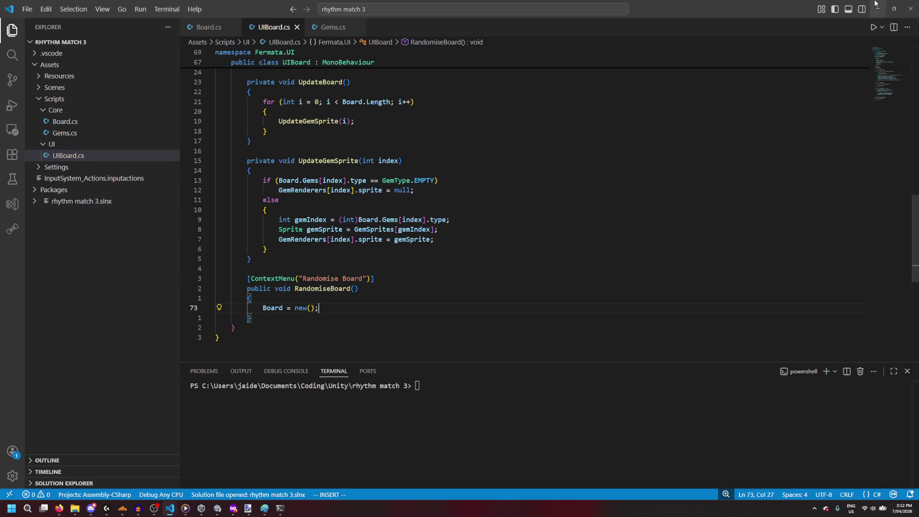
key(alt+Tab)
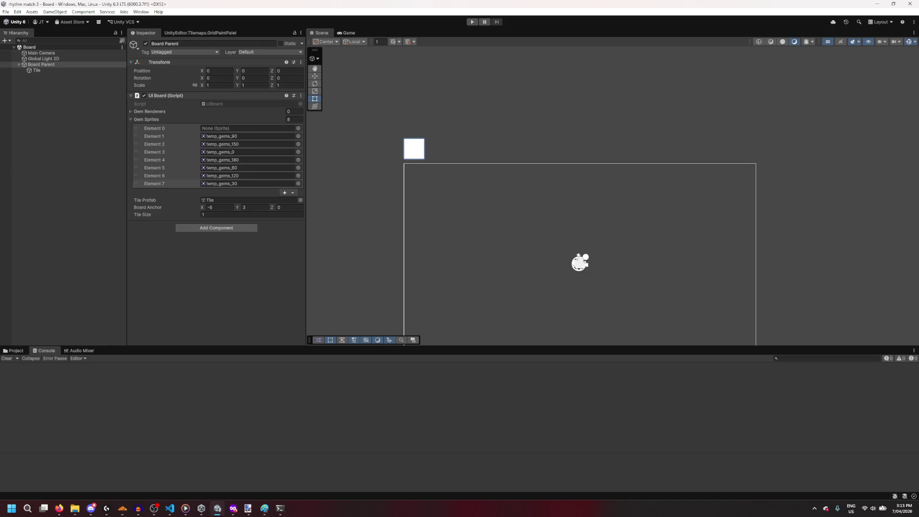
Step: During play, run Randomise Board from the UI Board component menu, then stop and return to UIBoard.cs
click(472, 21)
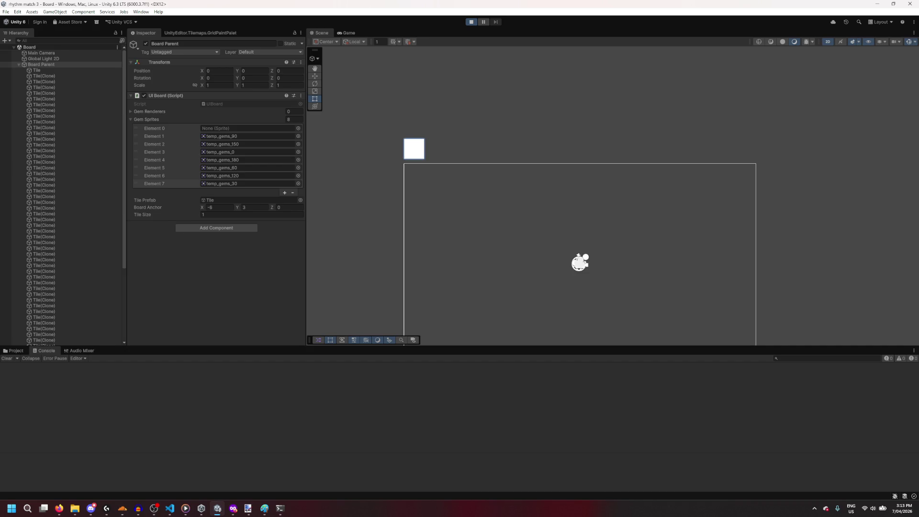
click(302, 96)
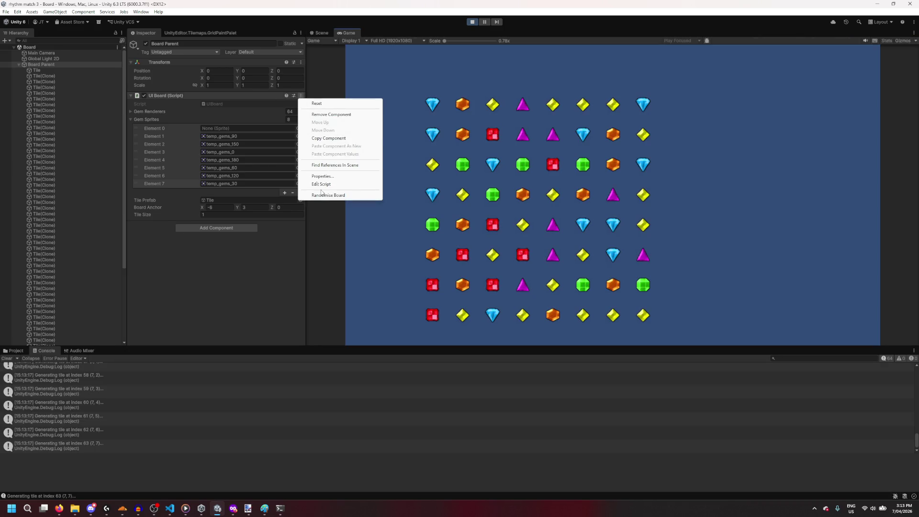
click(319, 194)
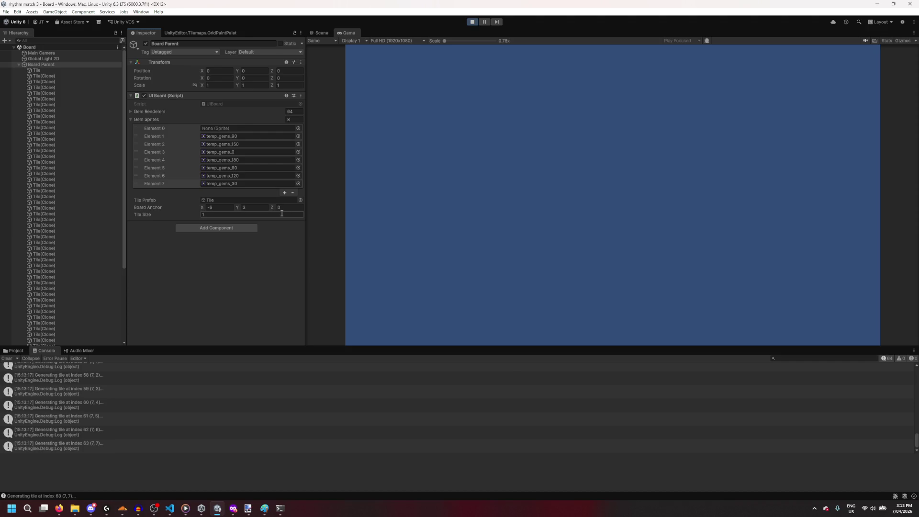
click(471, 22)
mouse_move(170, 508)
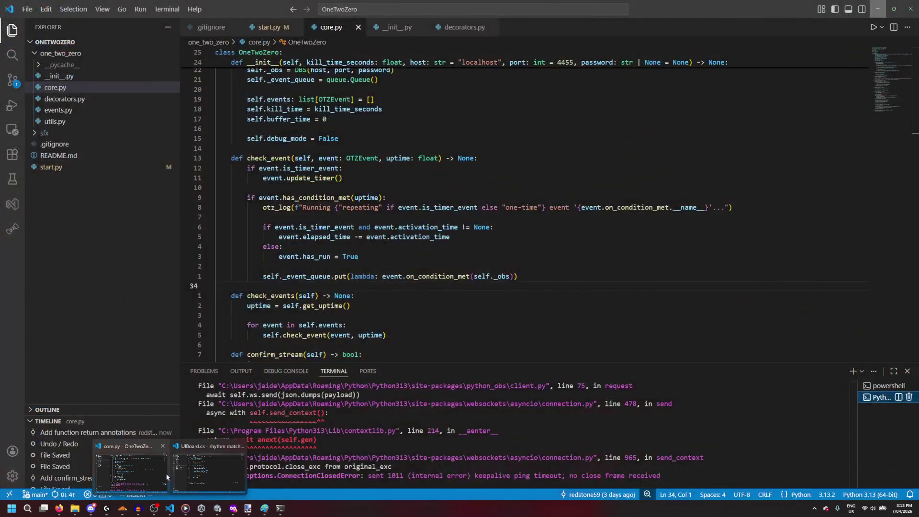
click(208, 472)
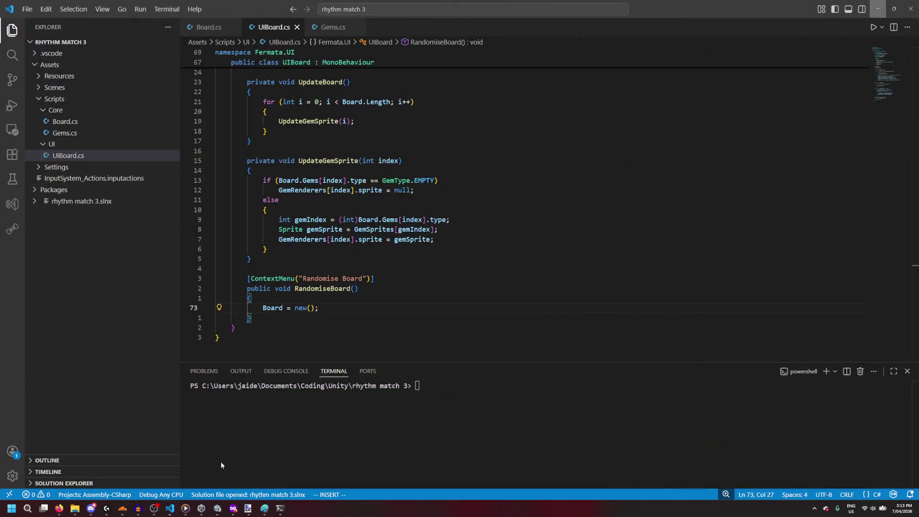
Step: Remove the [ContextMenu] RandomiseBoard block at the end of UIBoard.cs and minimise VS Code
scroll(308, 138, up, 10)
scroll(307, 139, down, 5)
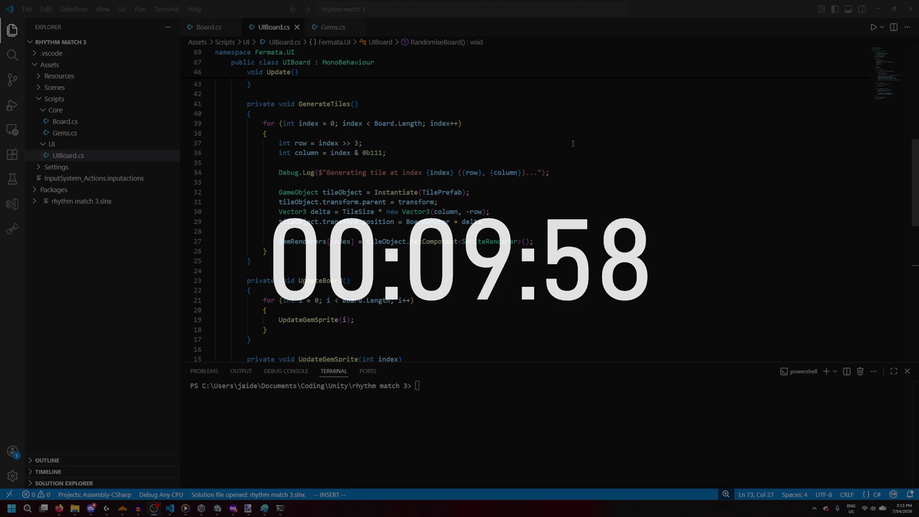
click(560, 202)
scroll(560, 198, down, 1)
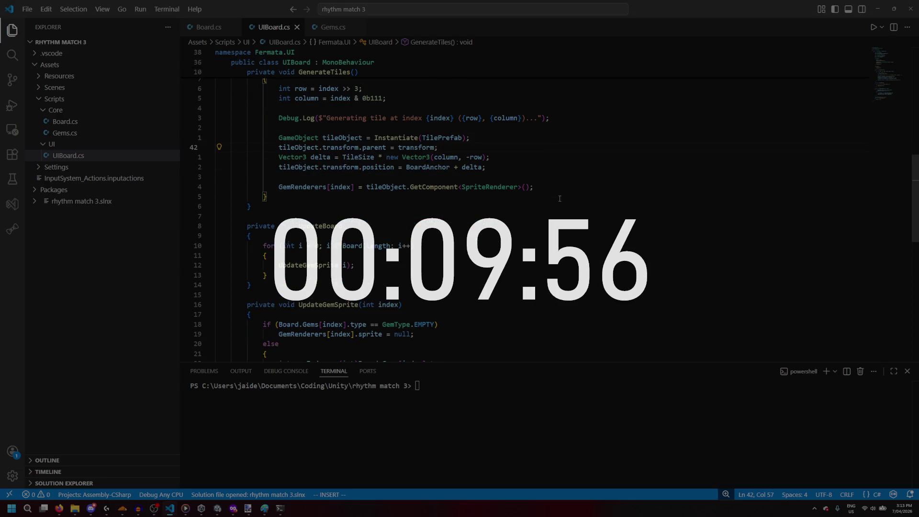
scroll(560, 198, down, 1)
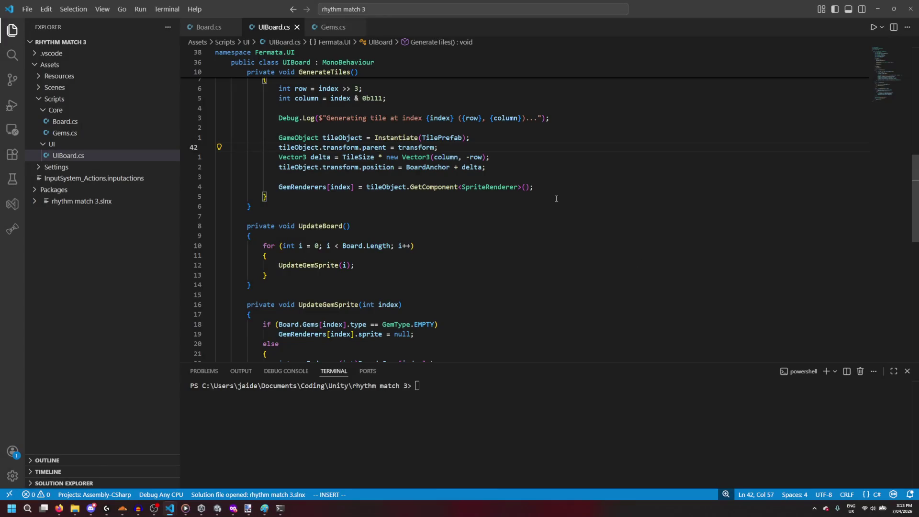
scroll(556, 198, down, 1)
scroll(556, 198, down, 1)
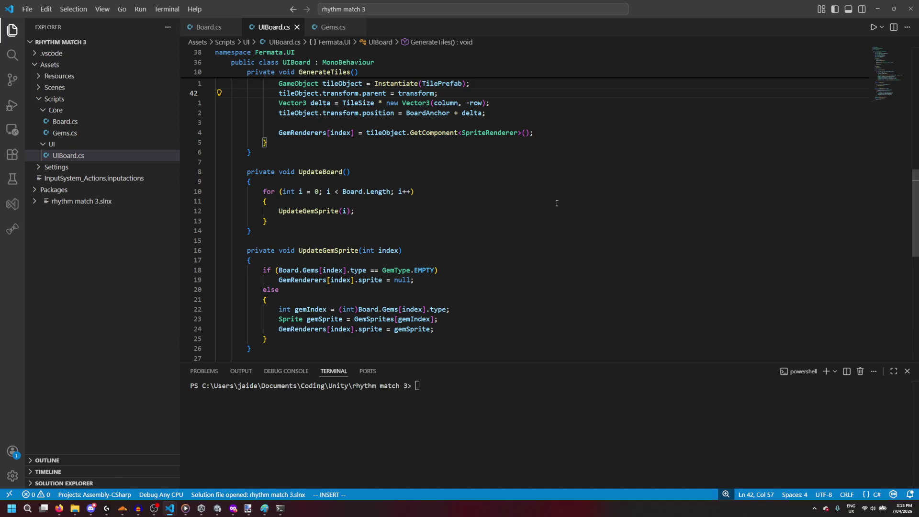
scroll(557, 203, up, 2)
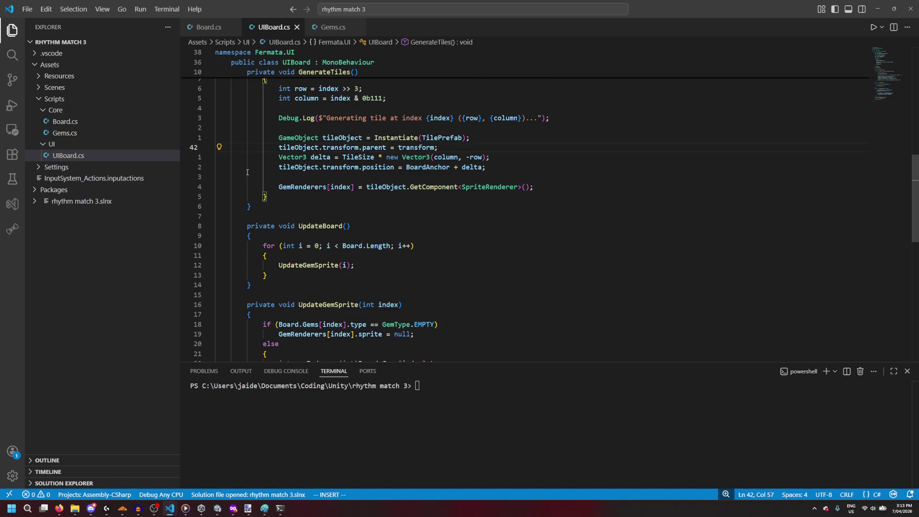
scroll(316, 193, down, 8)
drag(253, 262, 215, 220)
key(BackSpace)
key(BackSpace)
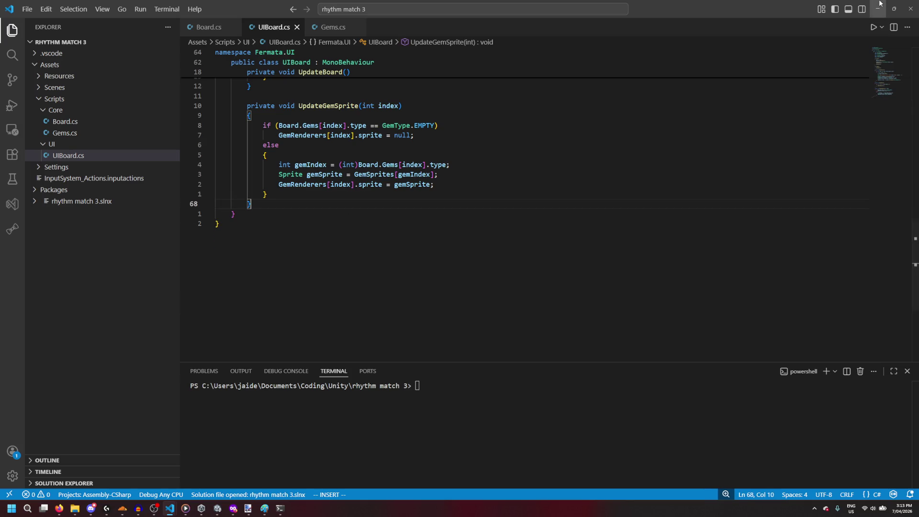
click(879, 4)
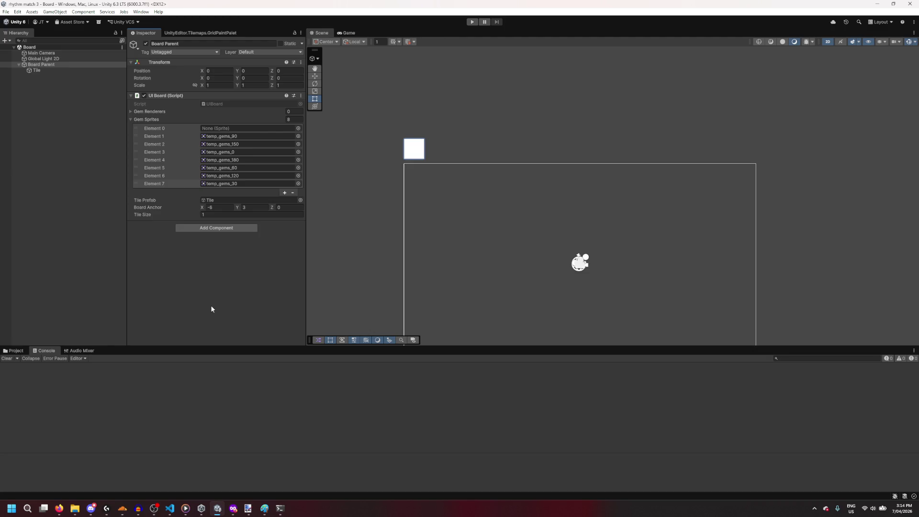
Step: Play-test the game twice, checking that each run generates a random 8x8 gem board, then stop
click(472, 22)
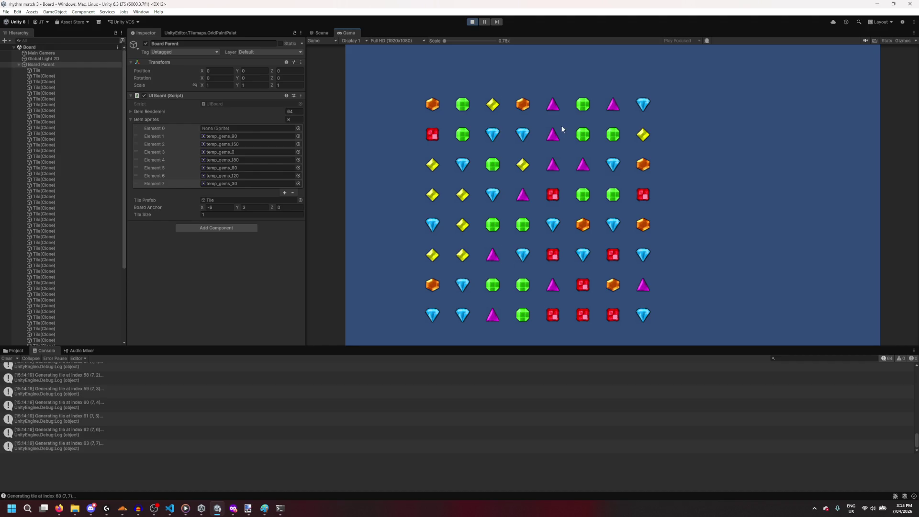
click(472, 22)
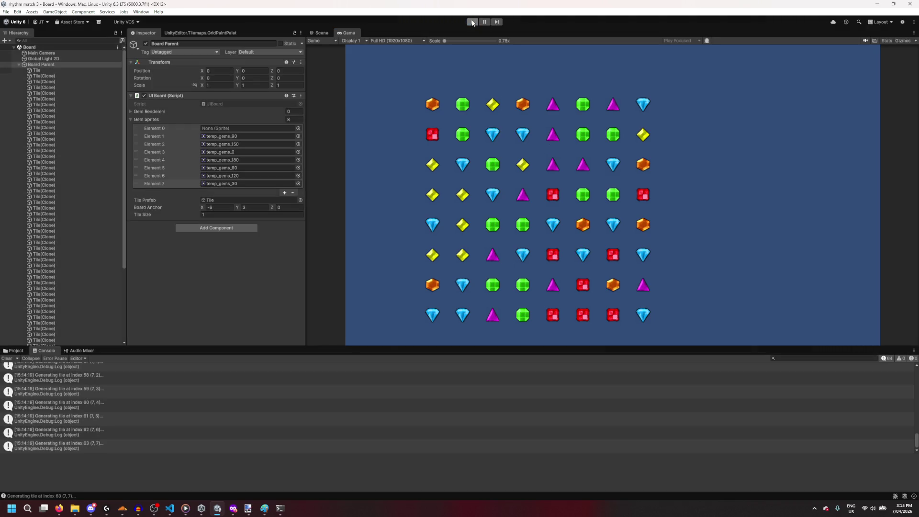
click(473, 22)
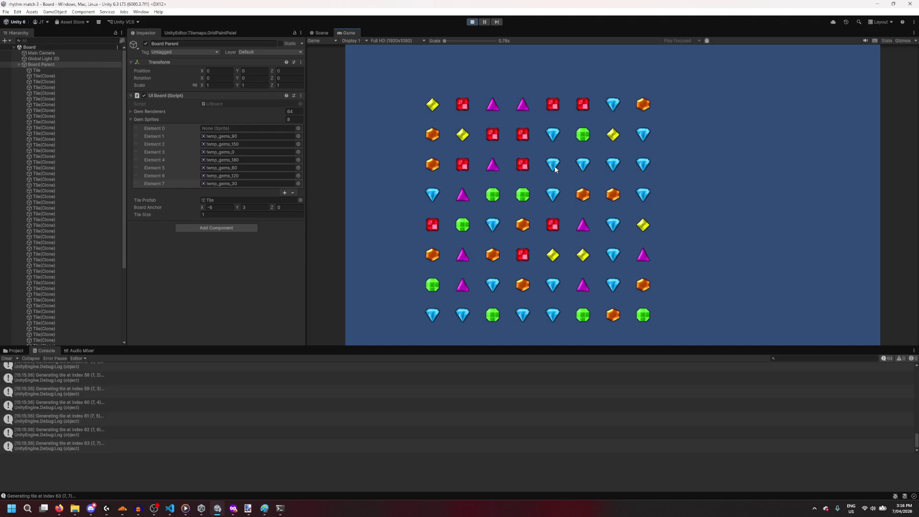
click(473, 22)
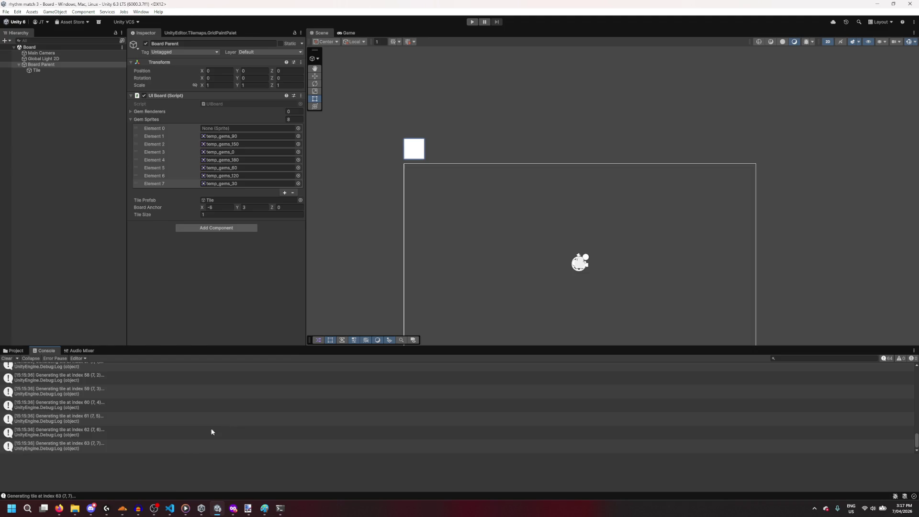
Step: In Board.cs, add a public bool[] CheckMatchesLine() method with an opening brace after CheckMatches
mouse_move(170, 509)
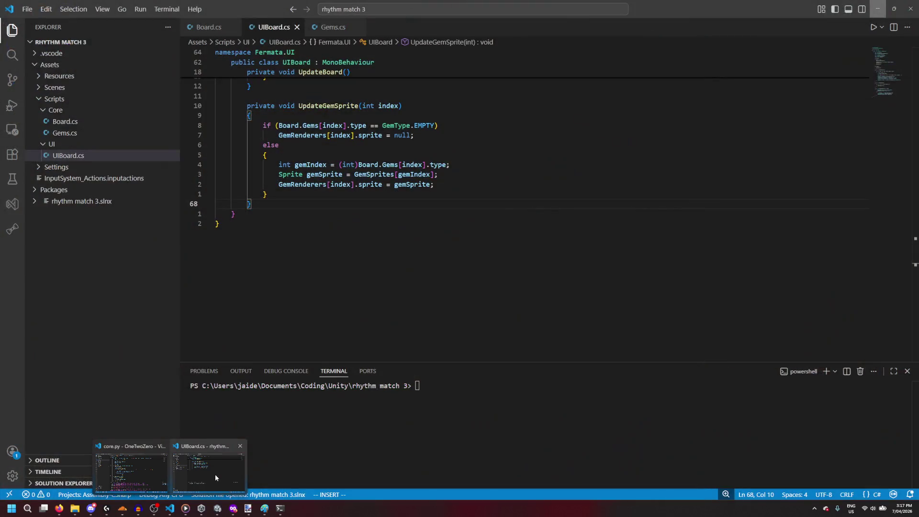
click(215, 478)
scroll(287, 191, up, 4)
click(215, 27)
scroll(335, 201, down, 5)
click(366, 172)
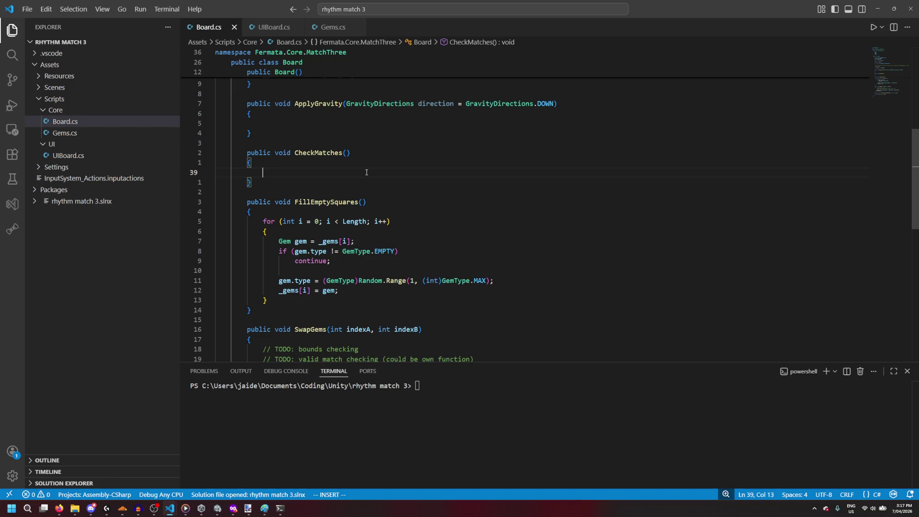
key(Down)
key(Return)
key(Return)
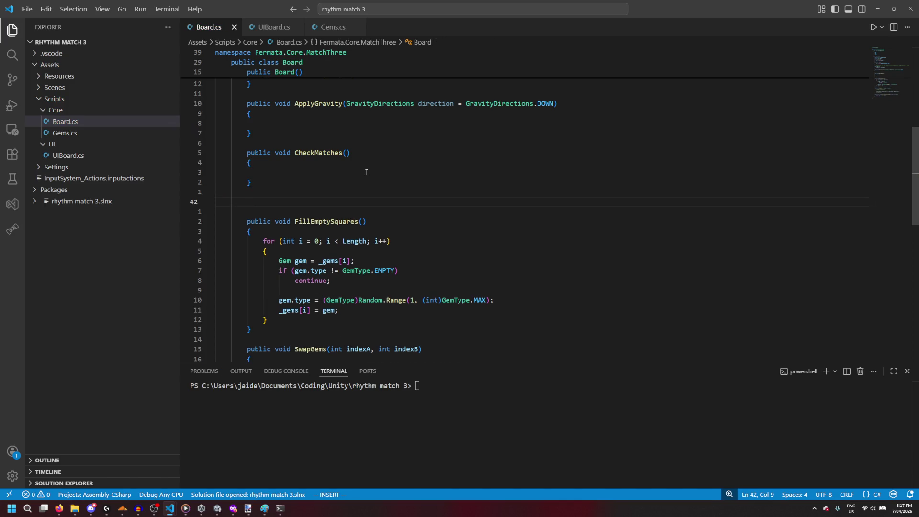
text(public)
key(ctrl+space)
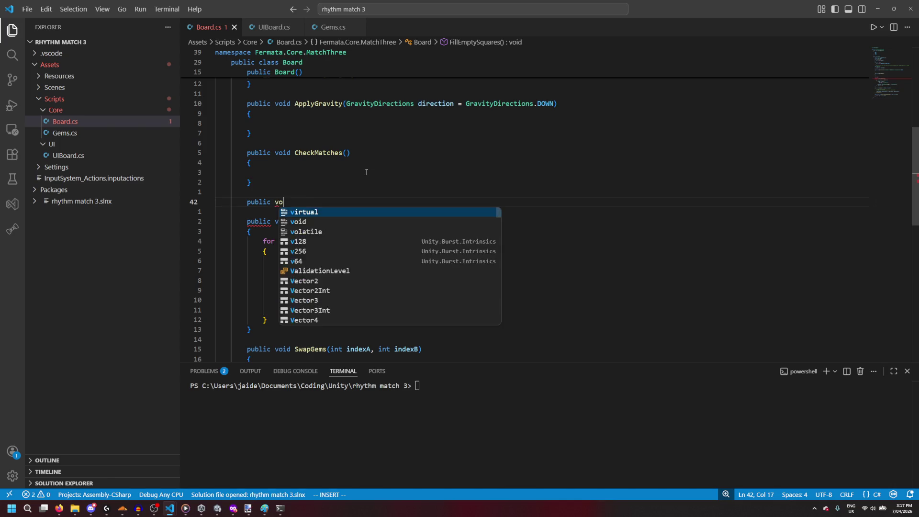
key(Escape)
text(bool[] CheckMatchesR)
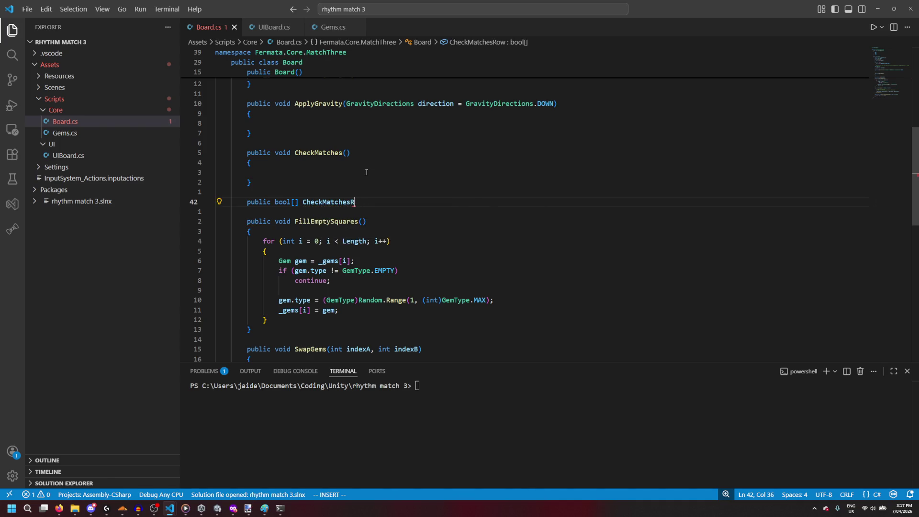
key(BackSpace)
text(Line()
text())
key(Return)
text({)
key(Return)
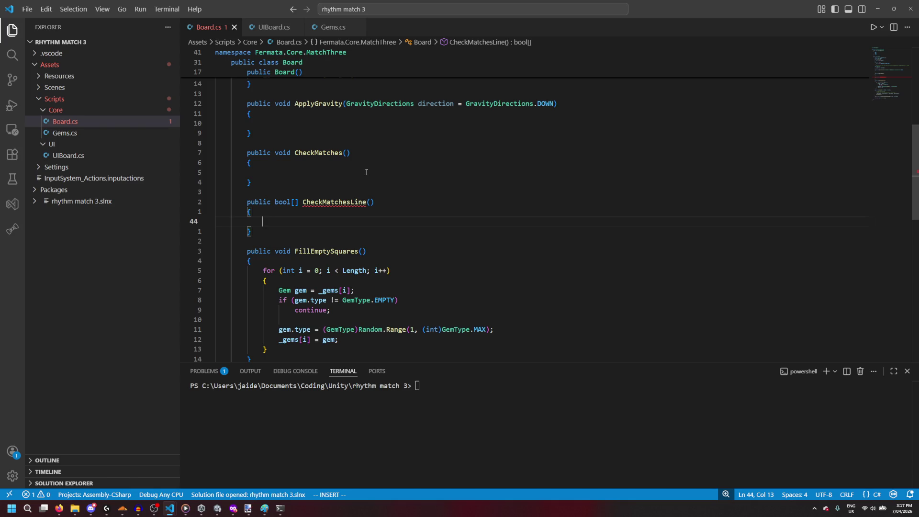
Step: Give the method a Gem[] gemArray parameter and rename it to CheckMatches1D
scroll(366, 192, up, 1)
click(369, 219)
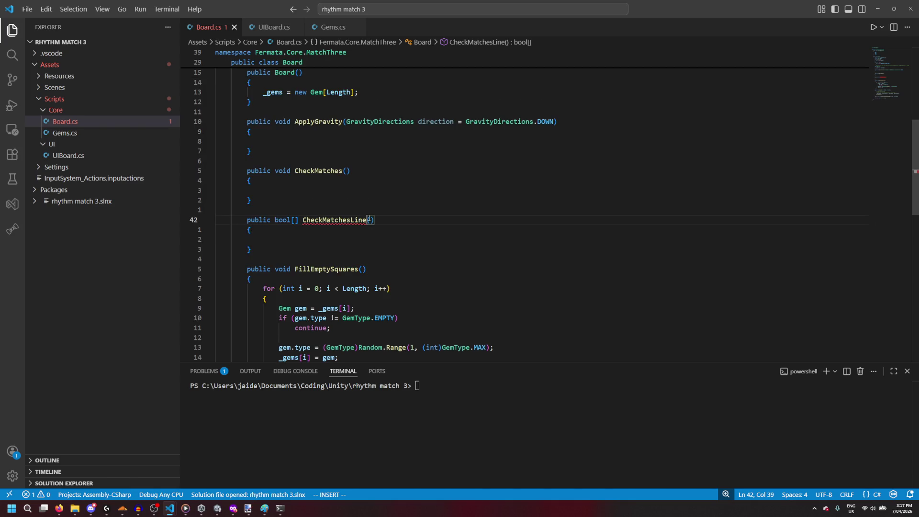
scroll(369, 217, up, 2)
scroll(370, 217, down, 2)
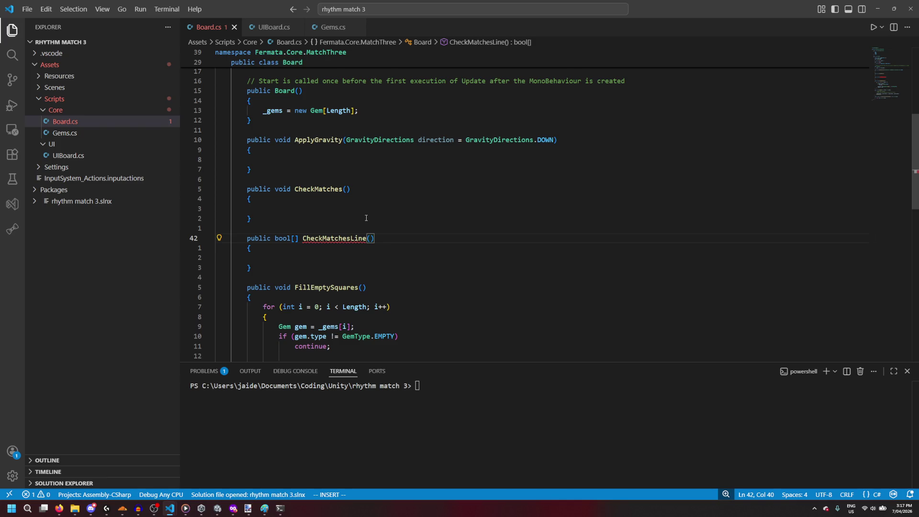
text(Gem[])
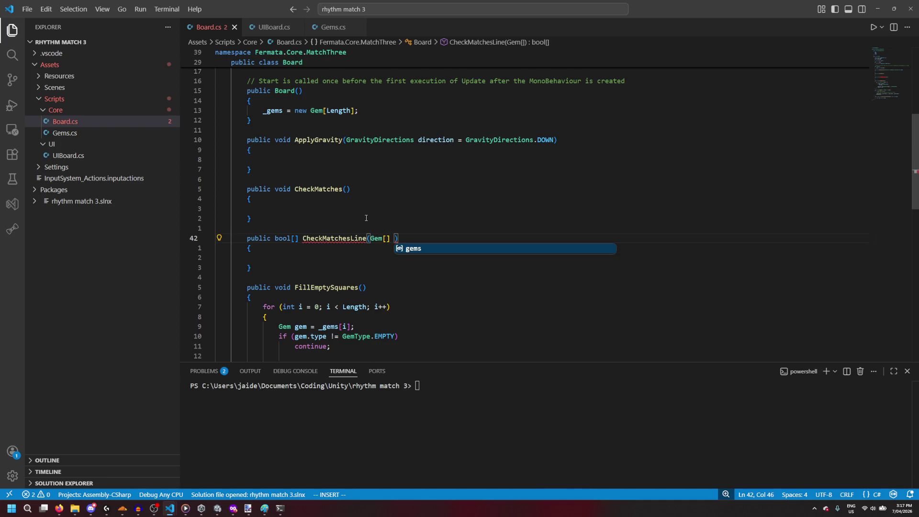
text( array)
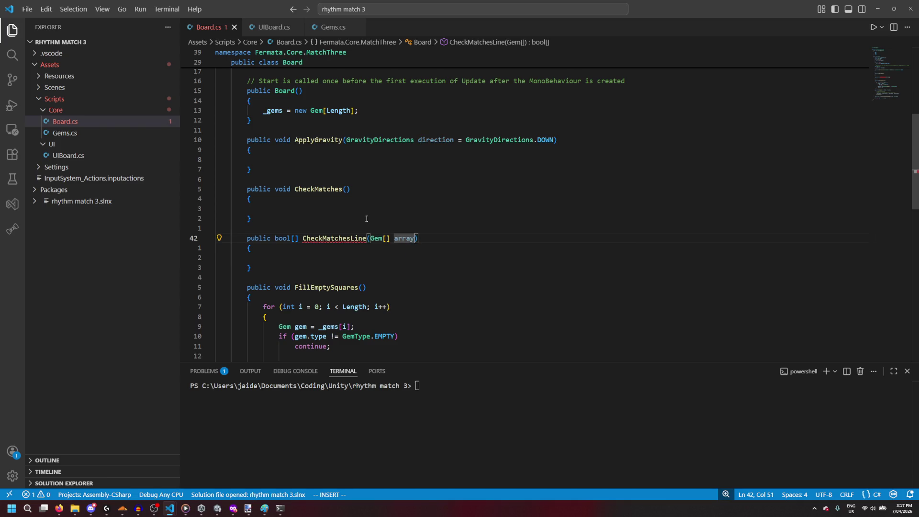
key(BackSpace)
text(gemA)
drag(366, 240, 352, 241)
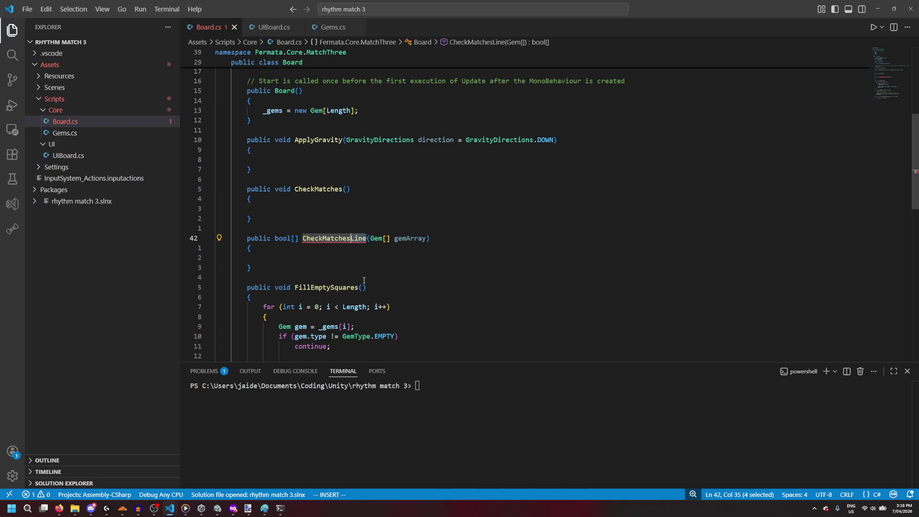
text(1D)
click(348, 259)
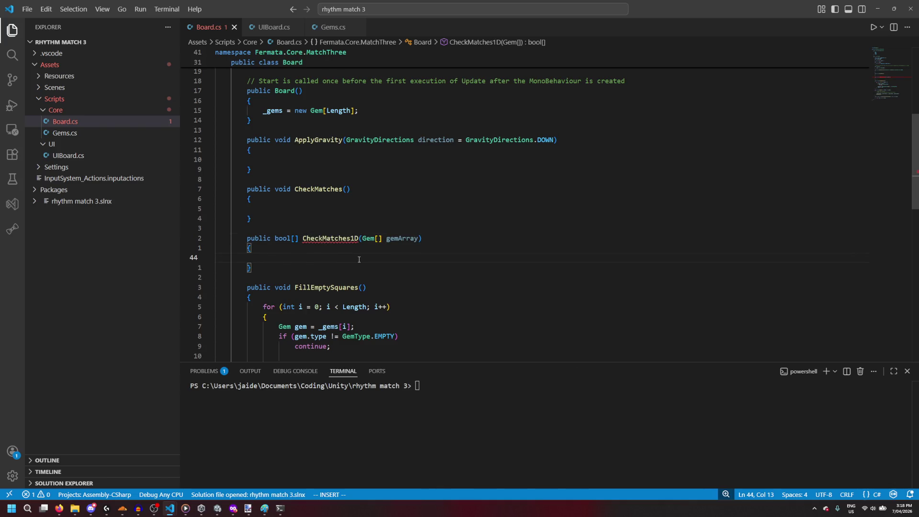
Step: Rename the method from CheckMatches1D to ReturnMatches1D
scroll(355, 259, down, 1)
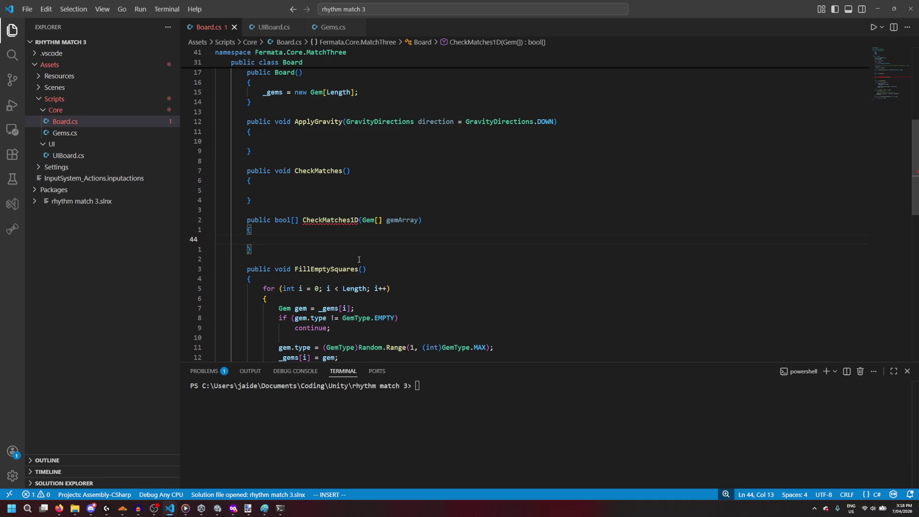
key(Up)
key(Up)
click(322, 223)
key(ctrl+BackSpace)
text(Return)
Step: Start a for loop header 'for (int i = 0;' inside the method body
click(362, 239)
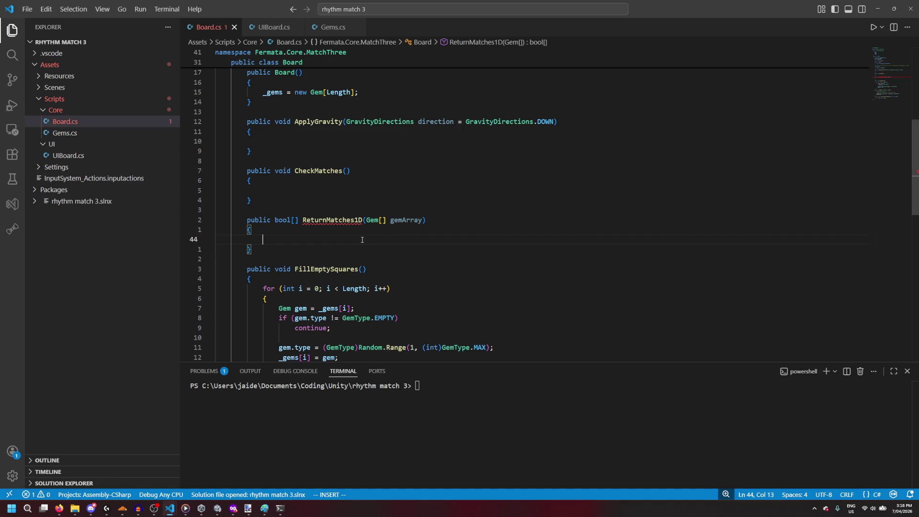
text(for i)
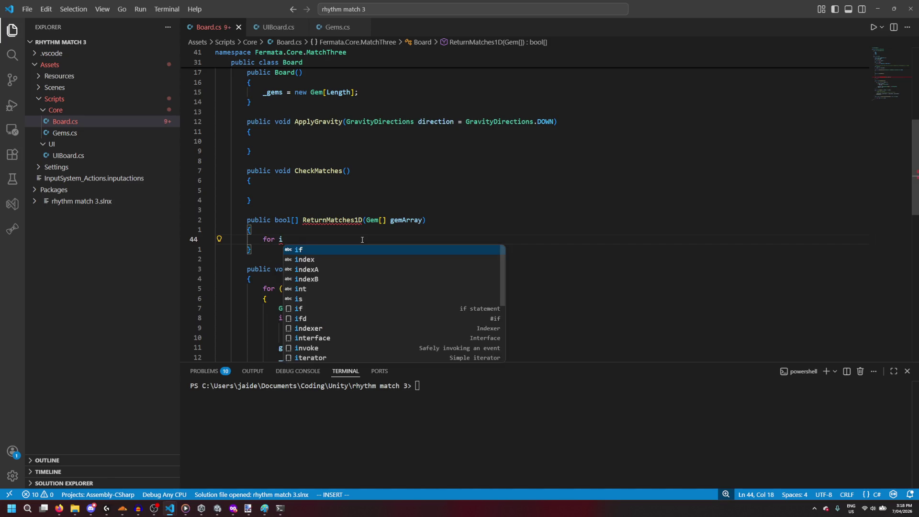
key(BackSpace)
text((int i = BO)
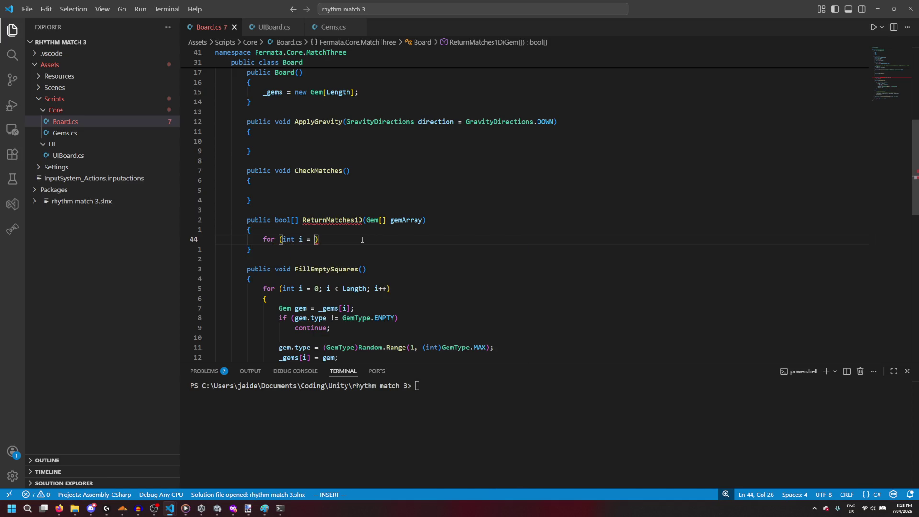
key(BackSpace)
key(BackSpace)
text(0;)
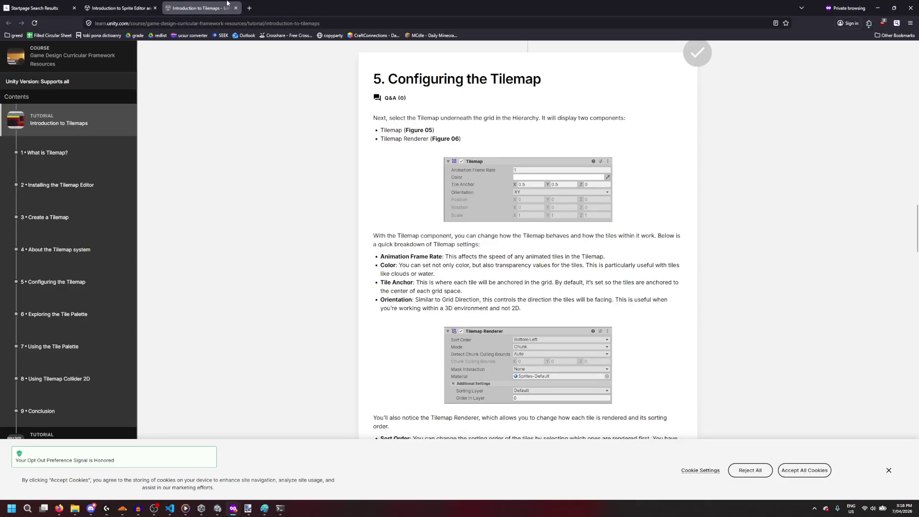
Step: Search the web for system.span in a private tab and open the Span<T> Struct docs
click(251, 2)
text(system.sp)
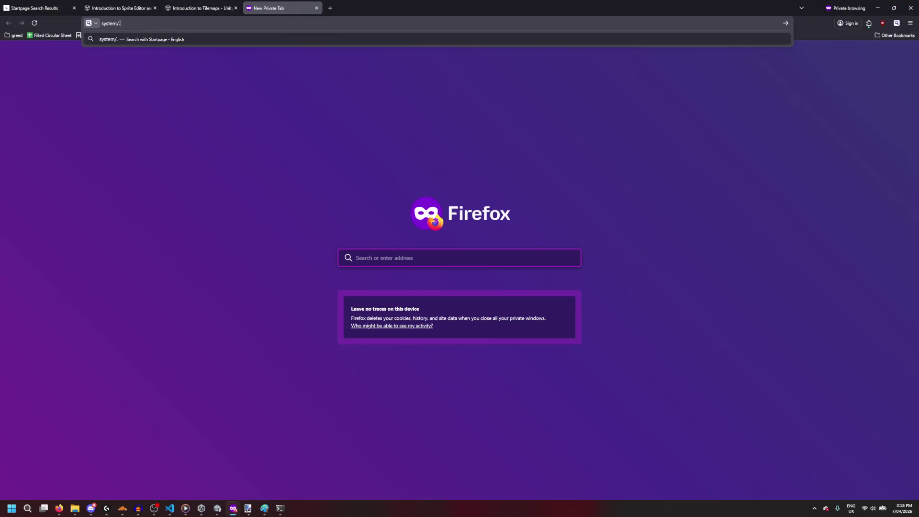
text(an)
key(Return)
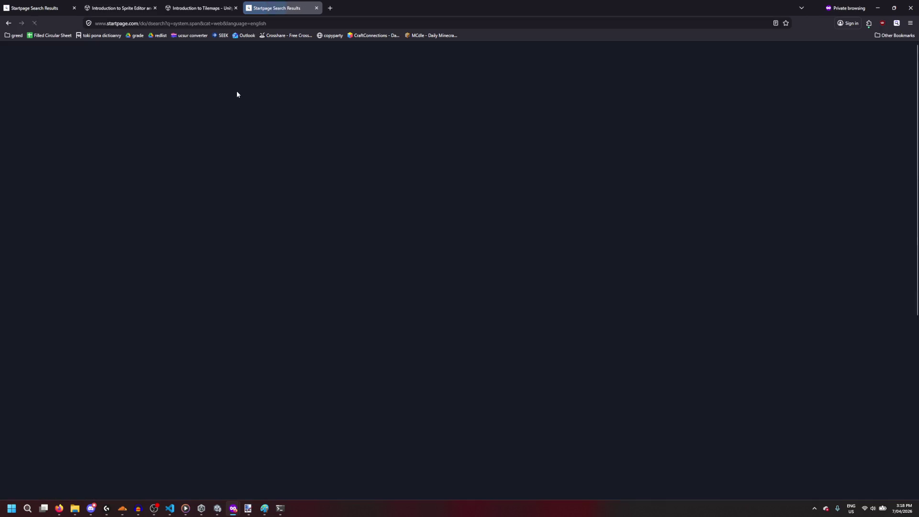
click(122, 215)
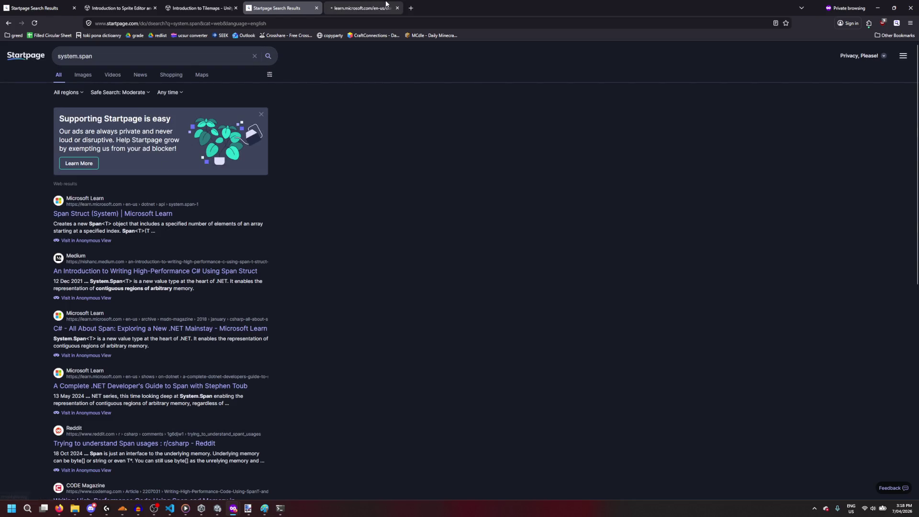
scroll(398, 218, down, 3)
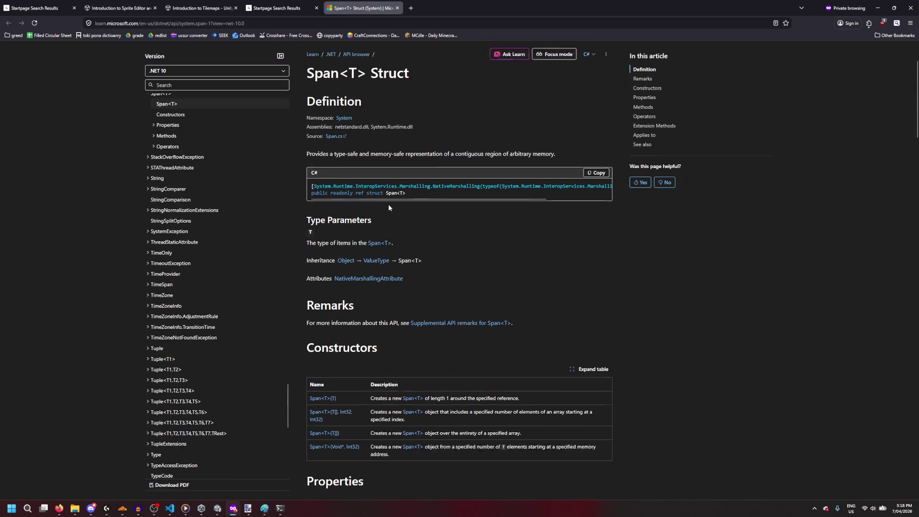
scroll(514, 250, up, 2)
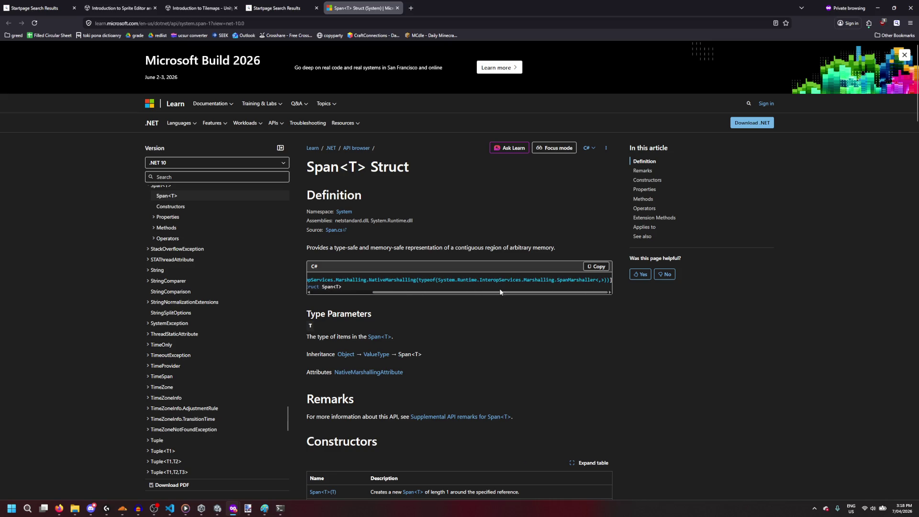
mouse_move(312, 280)
mouse_down()
mouse_move(606, 280)
mouse_move(615, 340)
mouse_up()
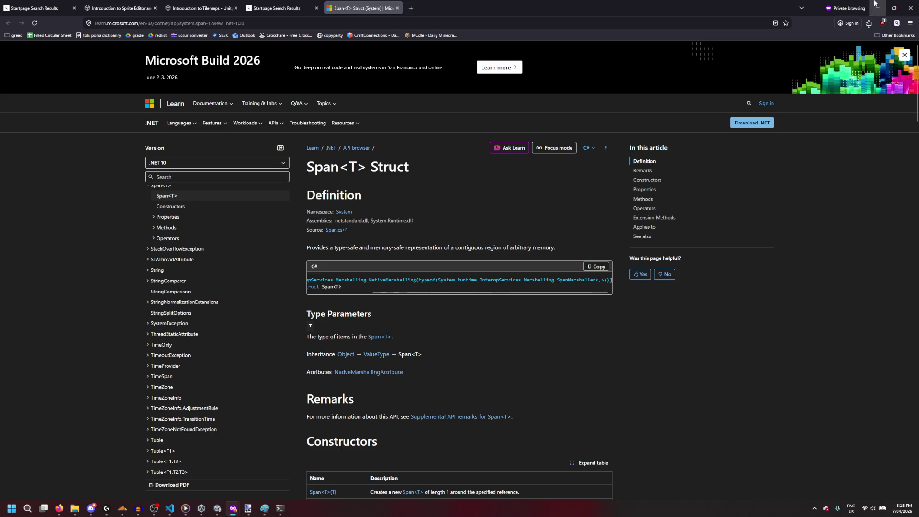
Step: Continue the for loop header in Board.cs by typing 'i ='
key(alt+Tab)
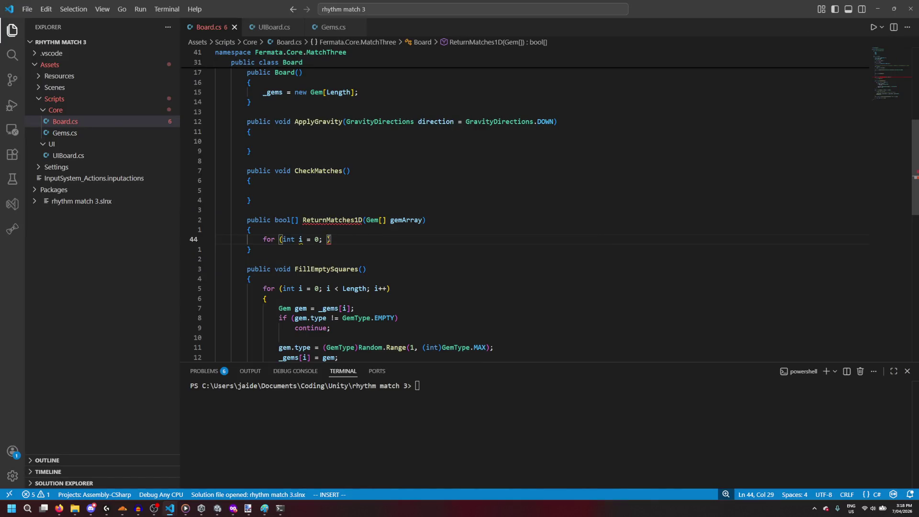
key(Left)
text(i =)
Step: Scroll the Span<T> docs to the end, then go back to the system.span results
click(233, 508)
click(352, 465)
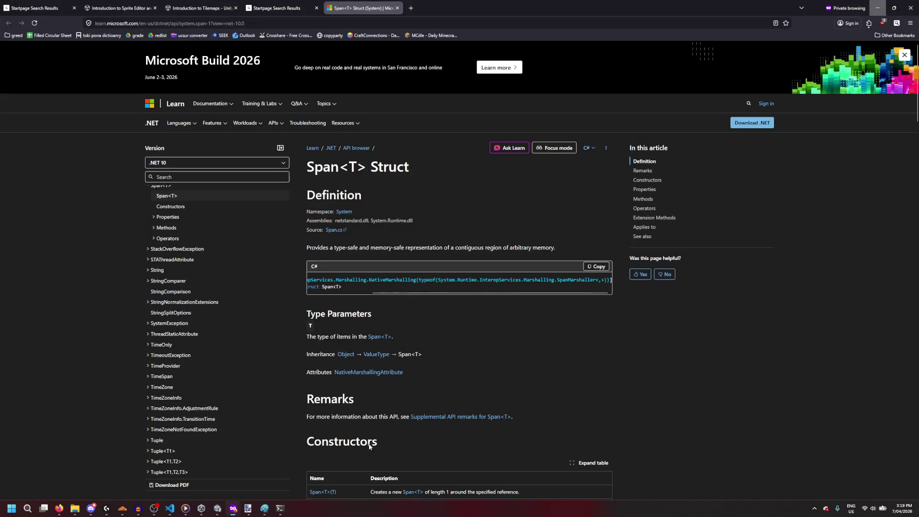
scroll(372, 408, down, 10)
scroll(372, 408, down, 15)
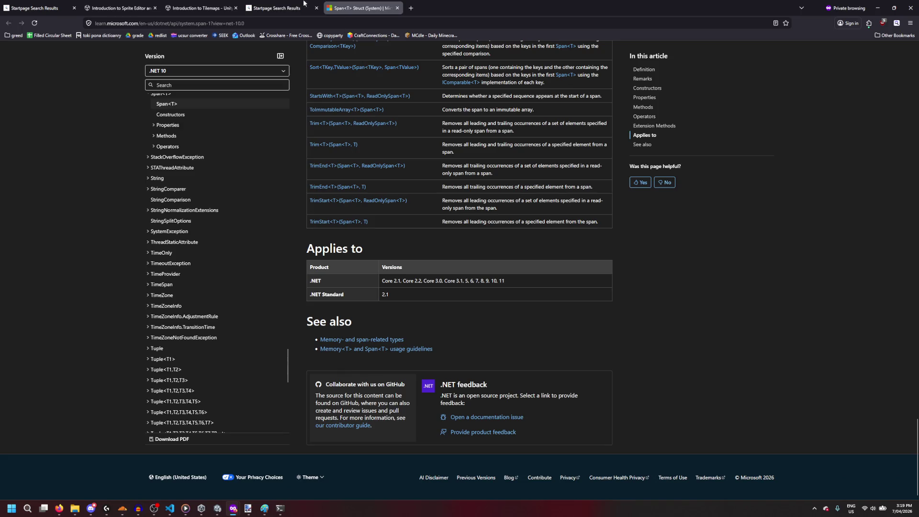
click(281, 7)
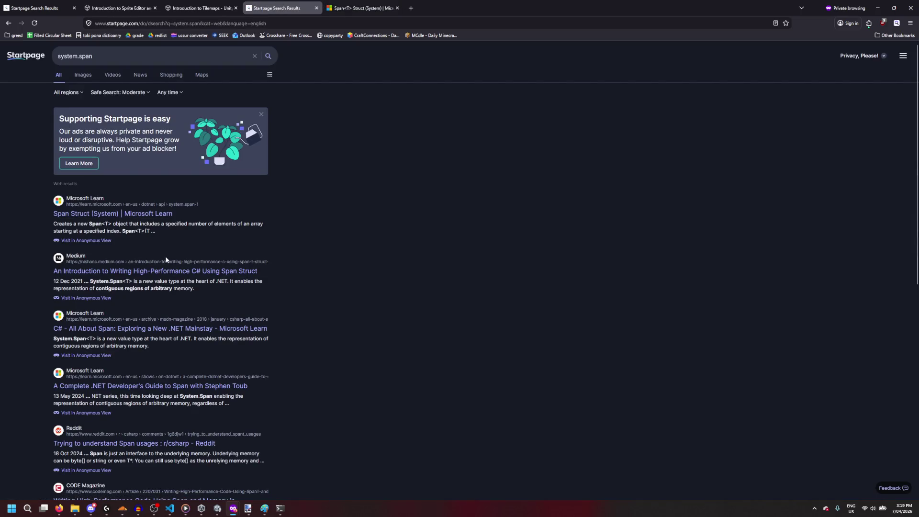
Step: Open the Medium high-performance C# Span article in a new tab, zoom in, and dismiss the subscribe popup
middle_click(170, 271)
click(378, 3)
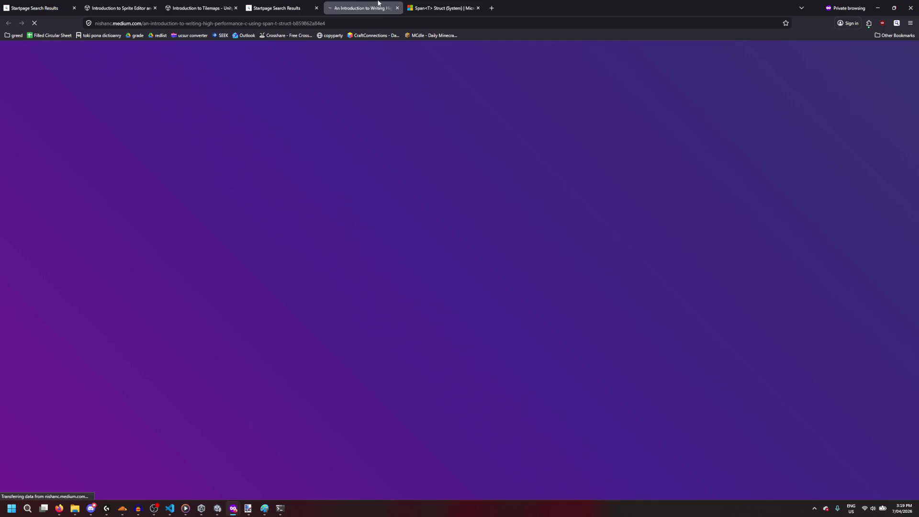
scroll(412, 187, down, 5)
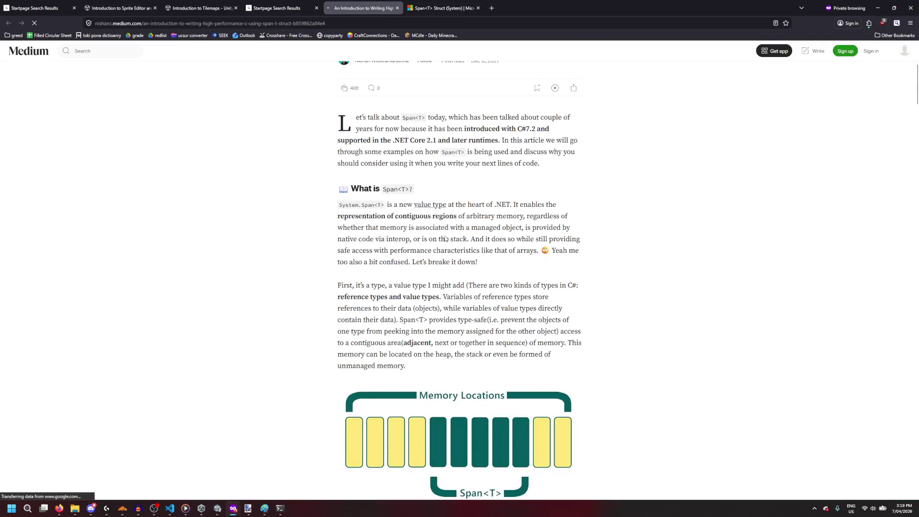
key(ctrl+plus)
scroll(439, 239, down, 3)
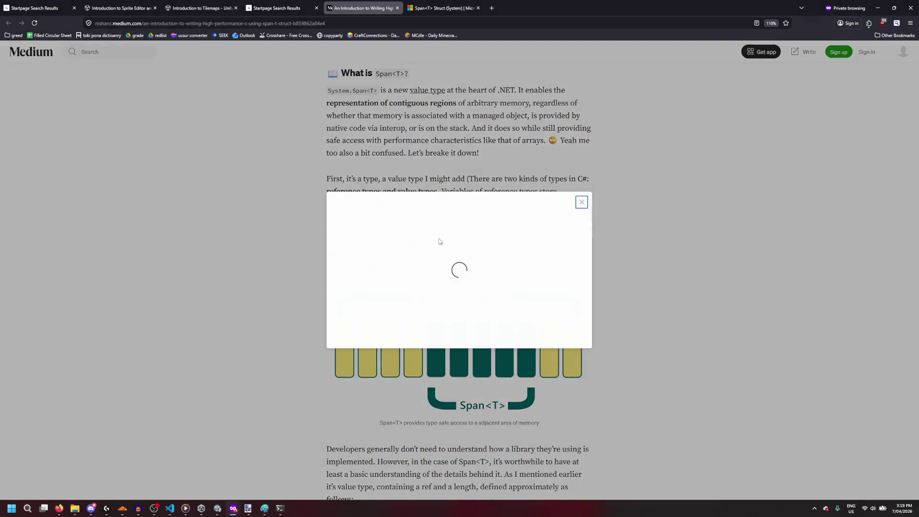
click(581, 146)
Step: Read the Medium article through to its final benchmark, then return to the search results
scroll(521, 255, down, 4)
scroll(521, 256, down, 3)
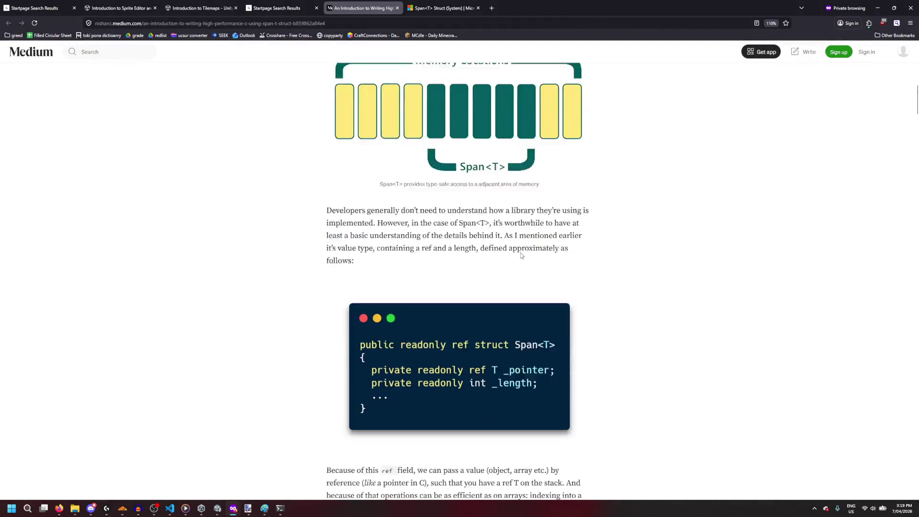
scroll(544, 296, down, 3)
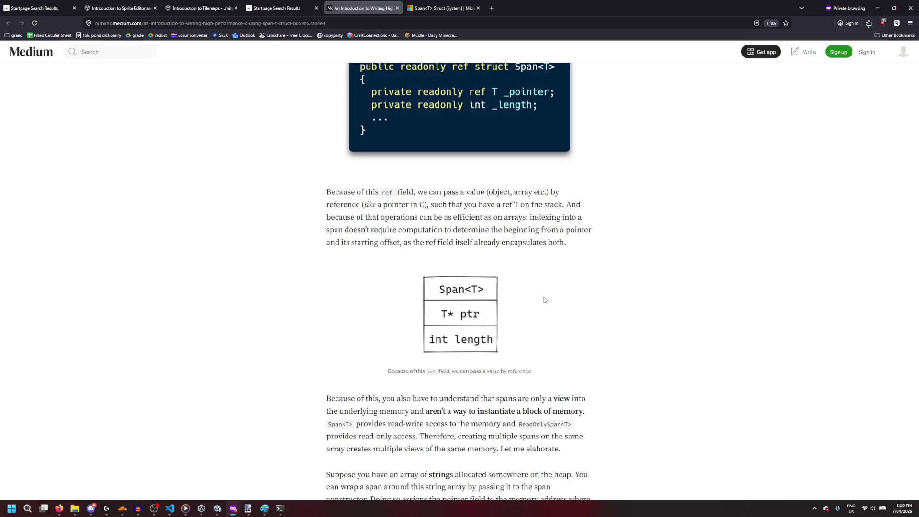
scroll(545, 300, down, 5)
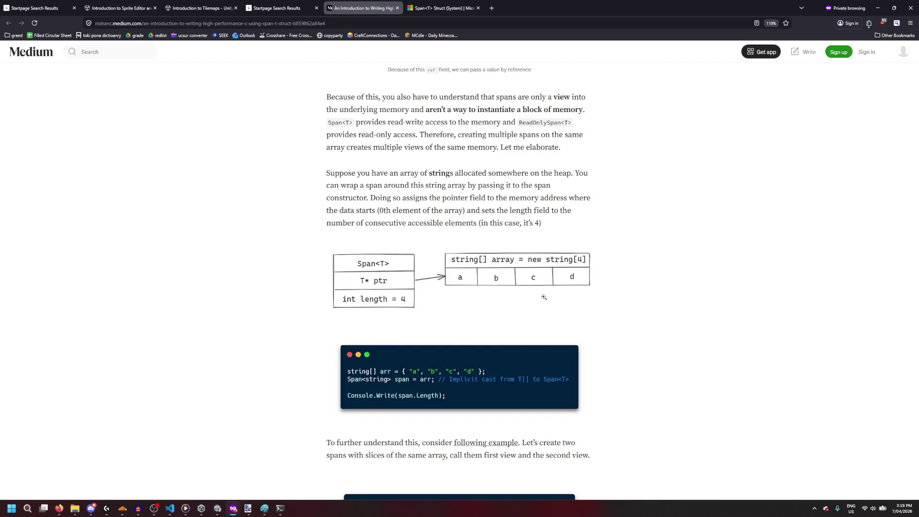
scroll(544, 297, down, 4)
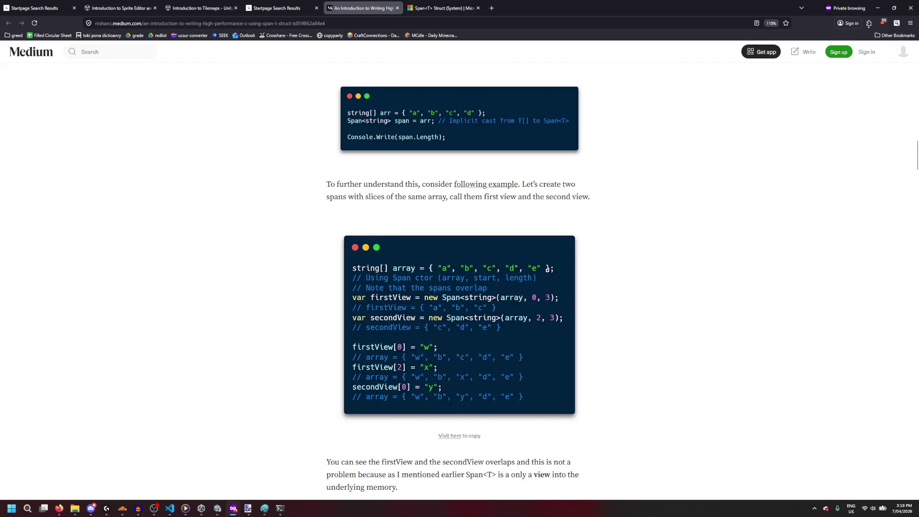
scroll(548, 269, down, 3)
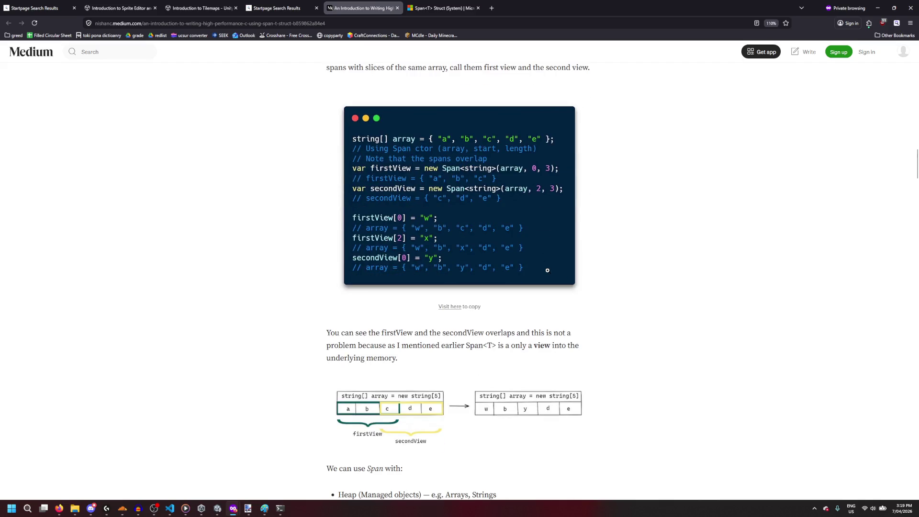
scroll(548, 271, down, 10)
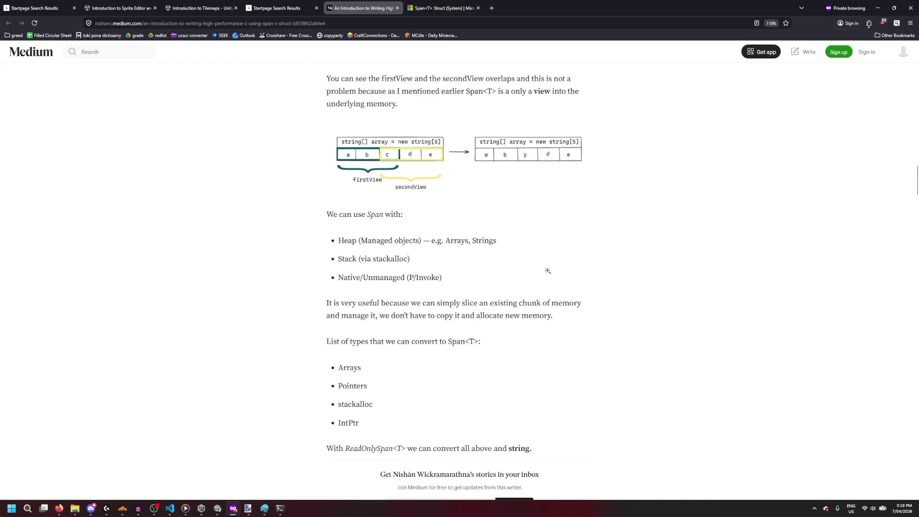
scroll(547, 271, down, 6)
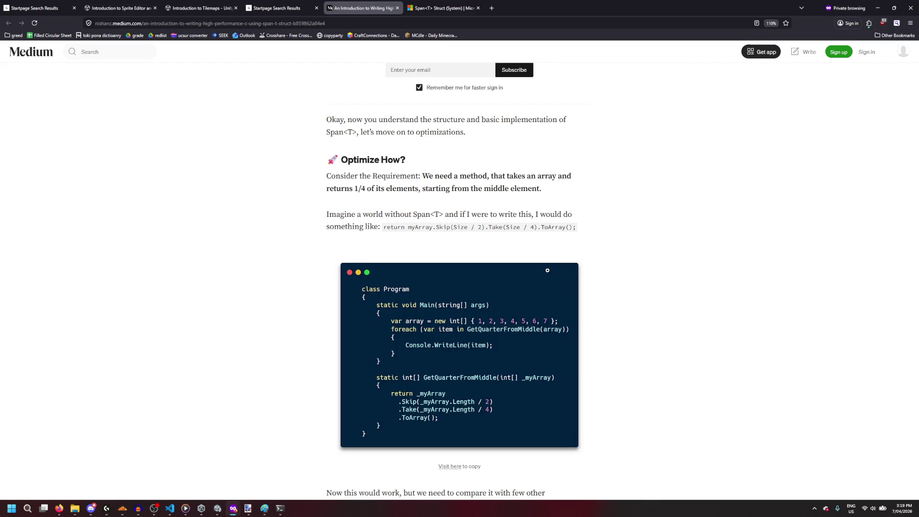
scroll(547, 270, down, 3)
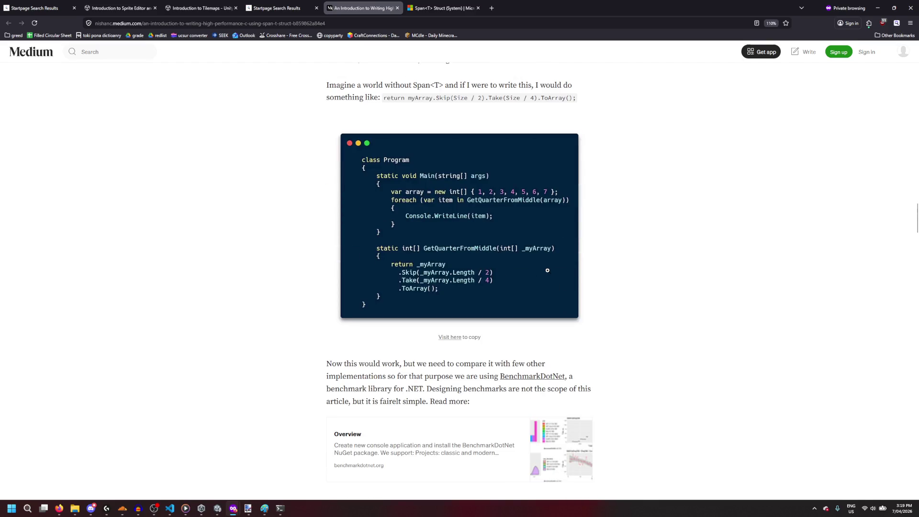
scroll(547, 271, down, 7)
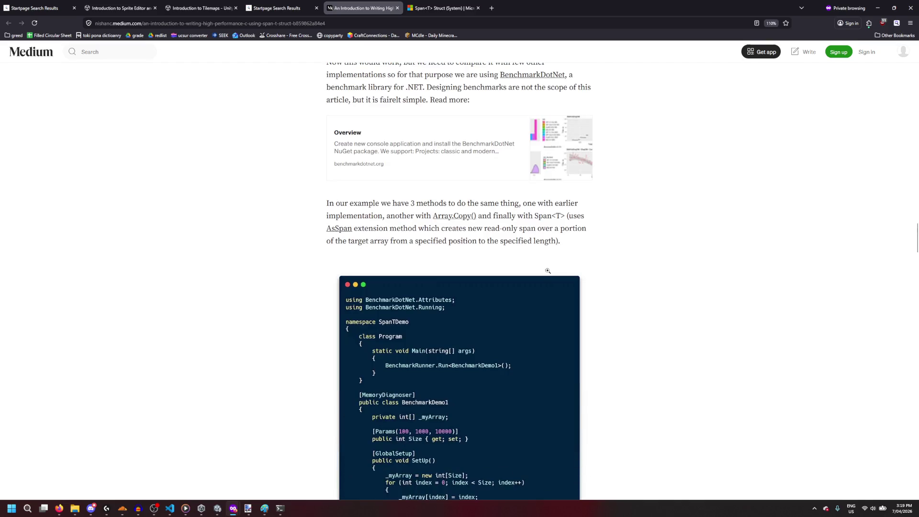
scroll(548, 271, down, 1)
scroll(548, 270, down, 1)
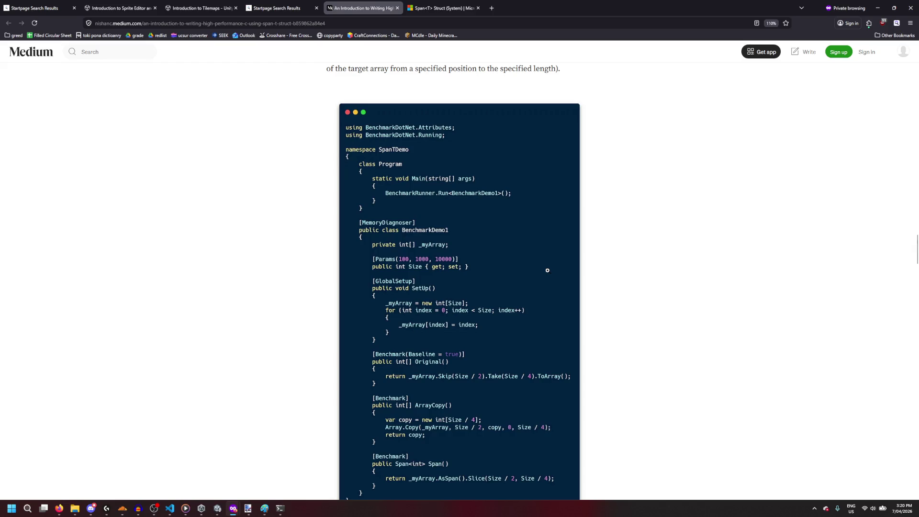
scroll(548, 270, down, 5)
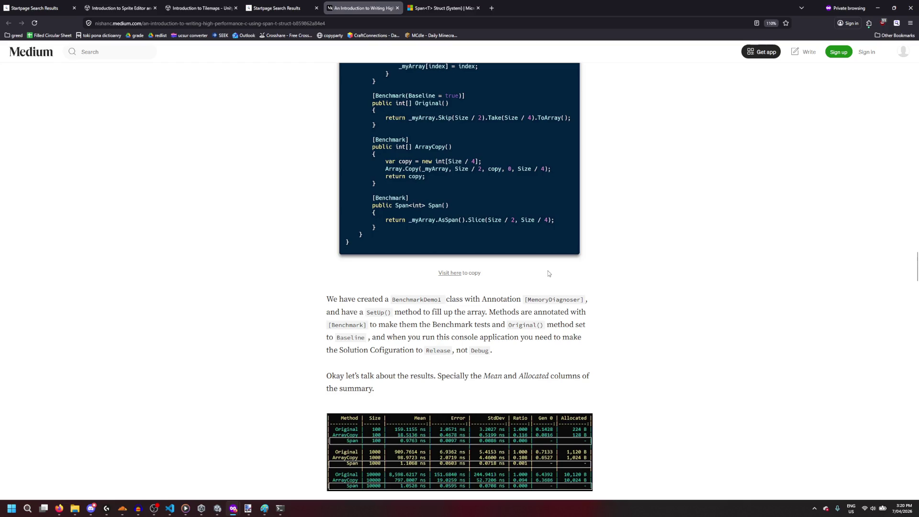
scroll(548, 271, down, 1)
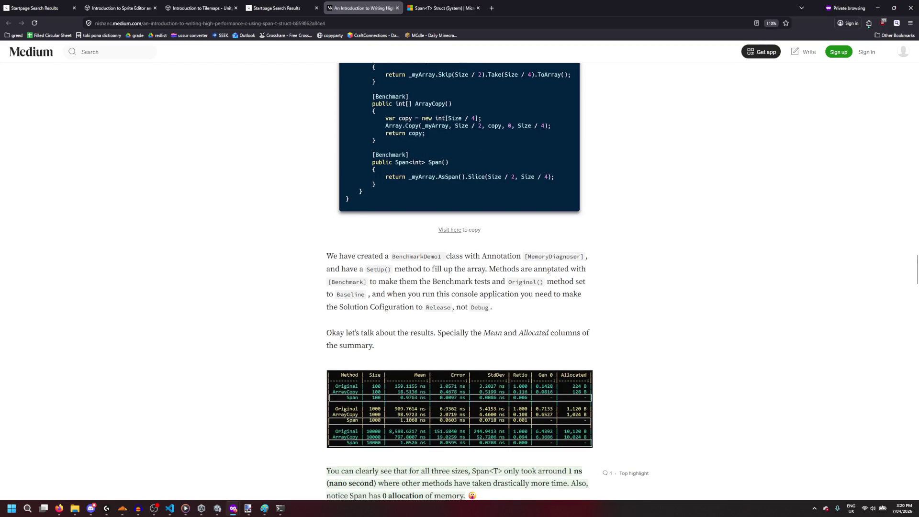
scroll(548, 270, down, 7)
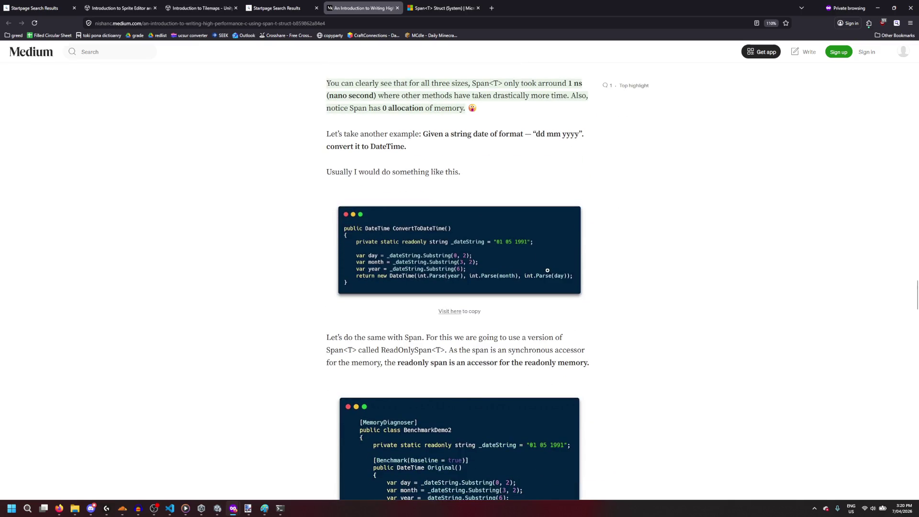
scroll(548, 271, down, 10)
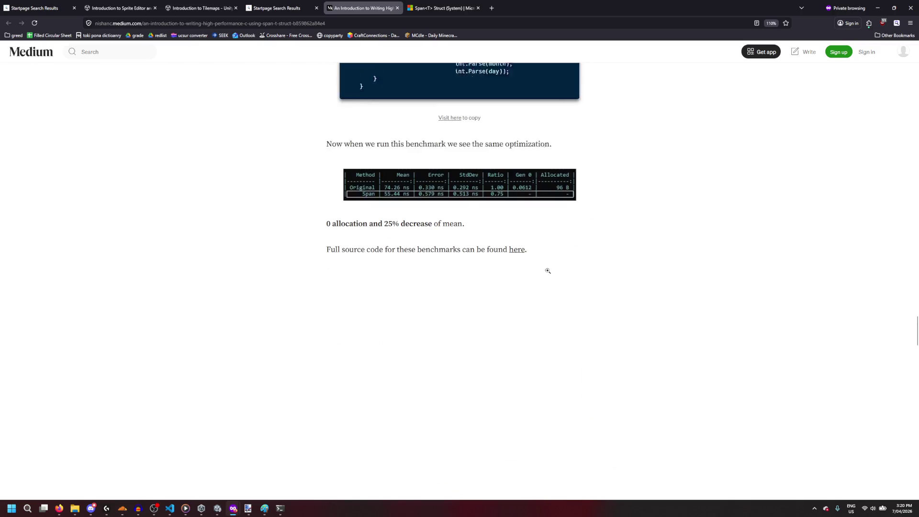
key(ctrl+shift+Tab)
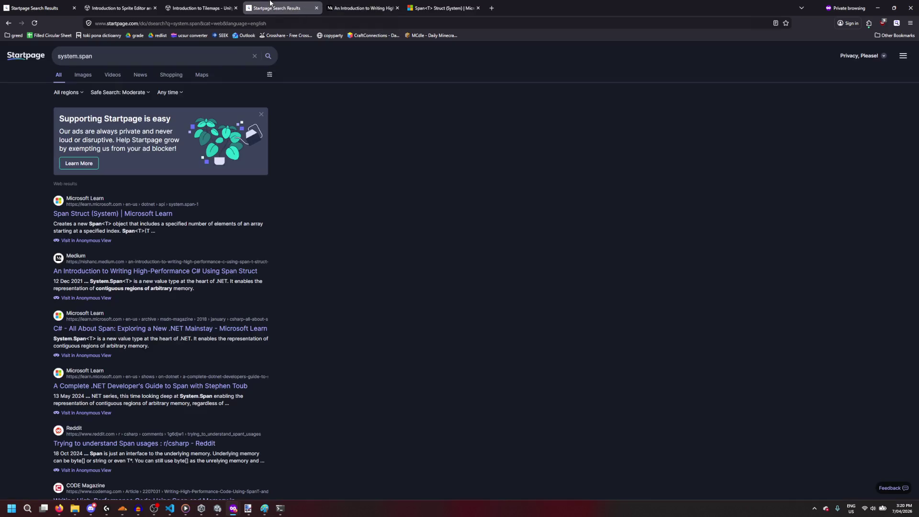
Step: Open the .NET Span video episode page in a new tab, glance at it, and return to results
middle_click(150, 386)
click(366, 3)
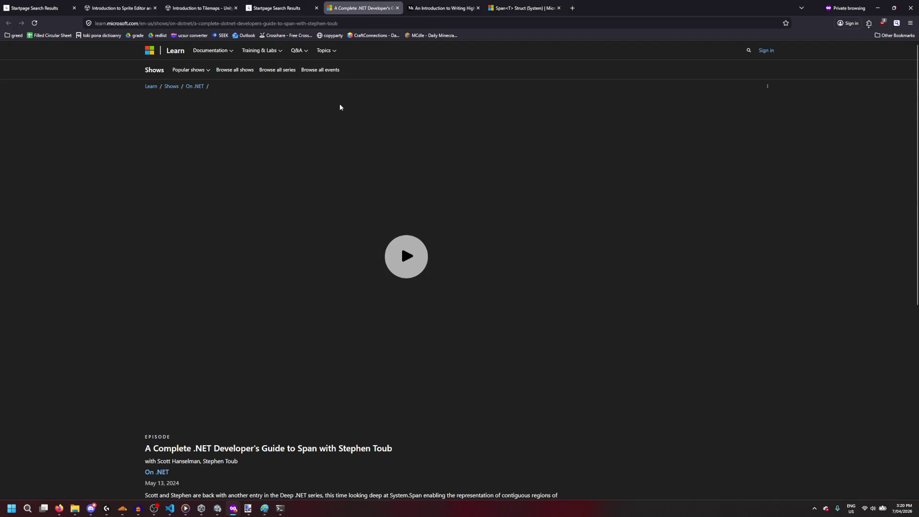
scroll(340, 104, down, 6)
click(278, 7)
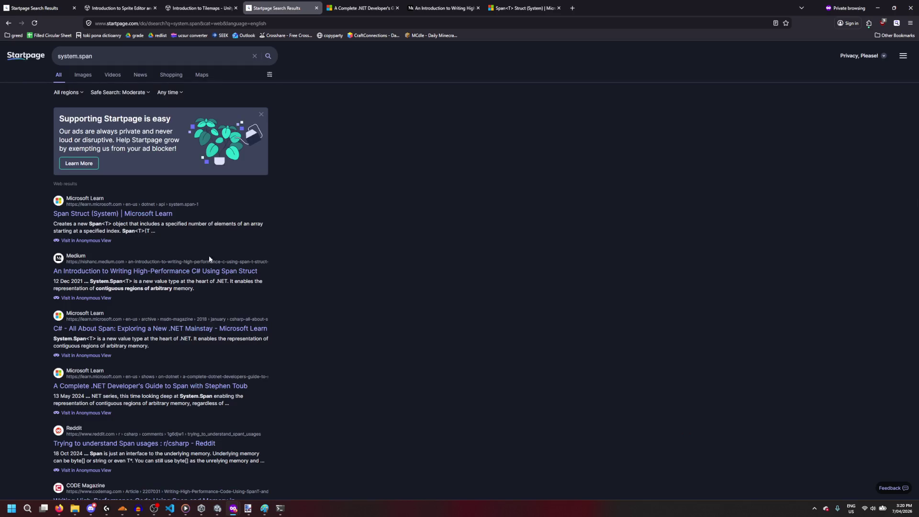
Step: Open the 'All About Span' article in a new tab, close the video page, and zoom in
middle_click(96, 329)
click(364, 7)
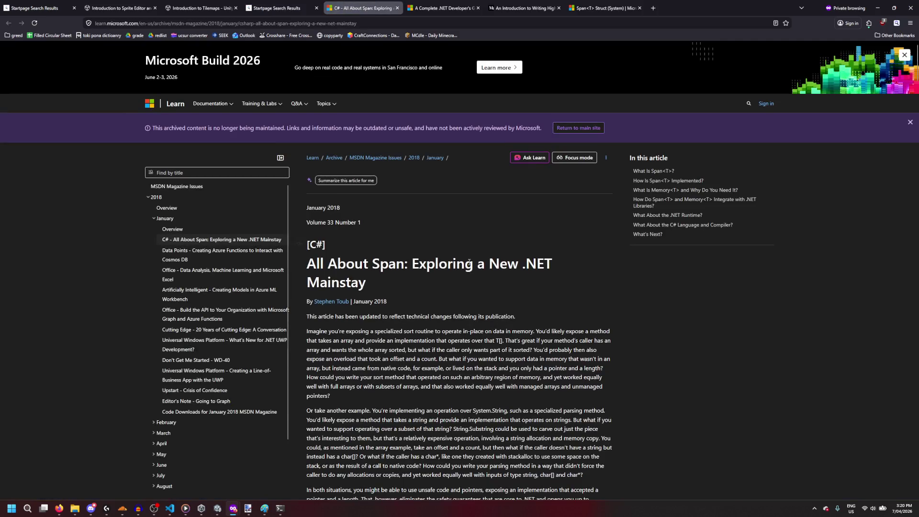
scroll(428, 274, down, 3)
scroll(427, 274, down, 1)
click(477, 8)
scroll(441, 207, down, 10)
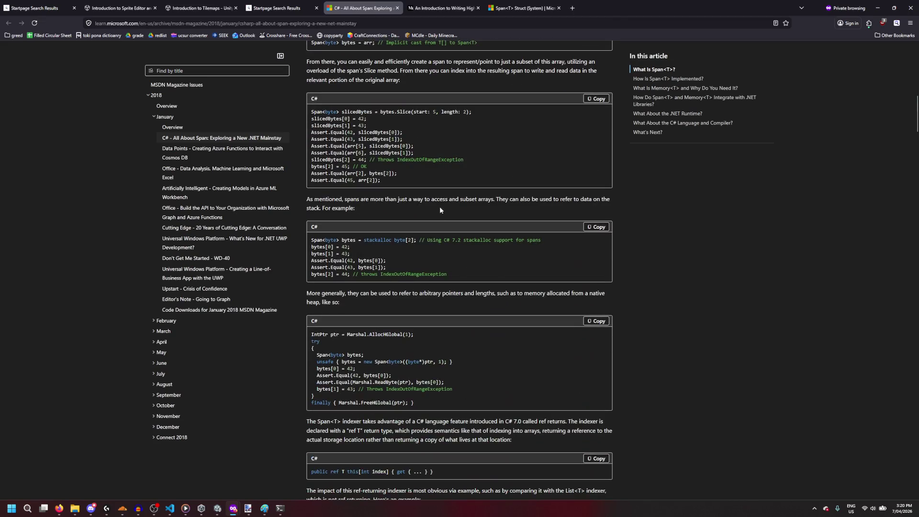
key(ctrl+plus)
key(ctrl+plus)
key(ctrl+plus)
Step: Read past the Memory<T> section and Figure 1 table to the .NET library integration part, then open the find bar
scroll(423, 264, down, 10)
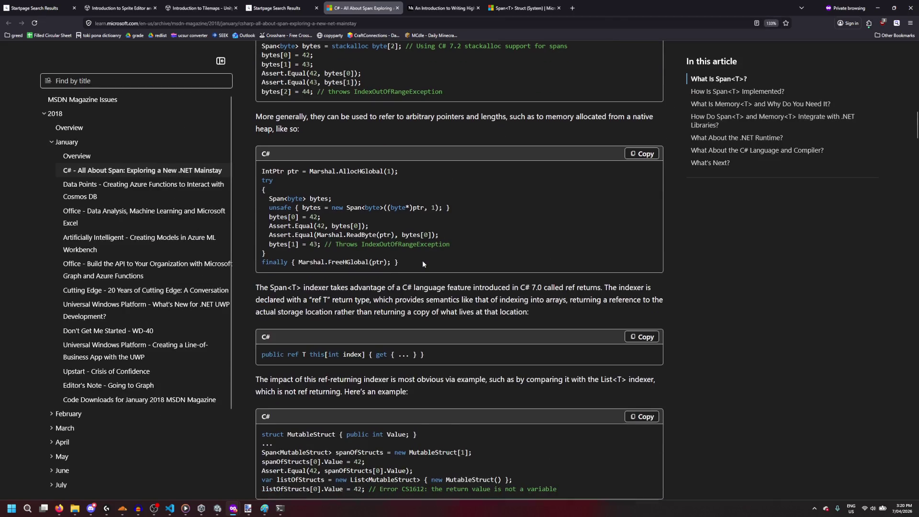
scroll(423, 263, down, 1)
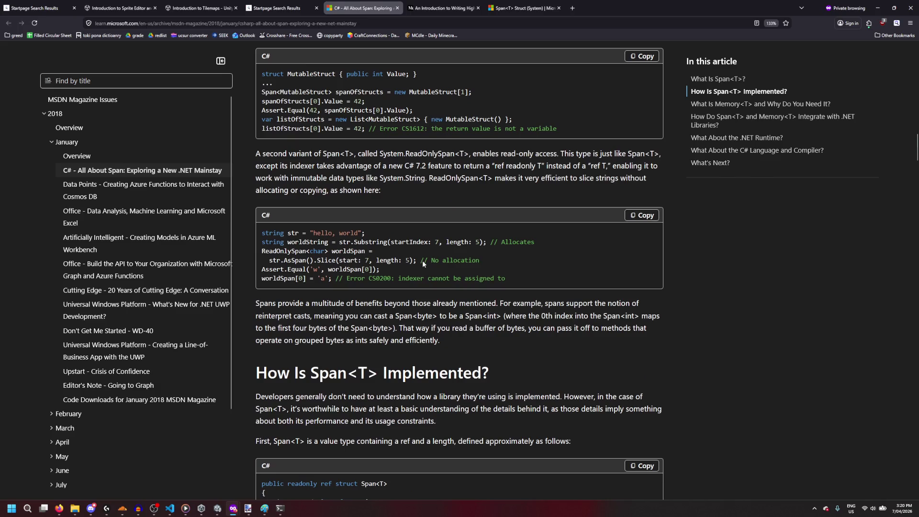
scroll(422, 261, down, 3)
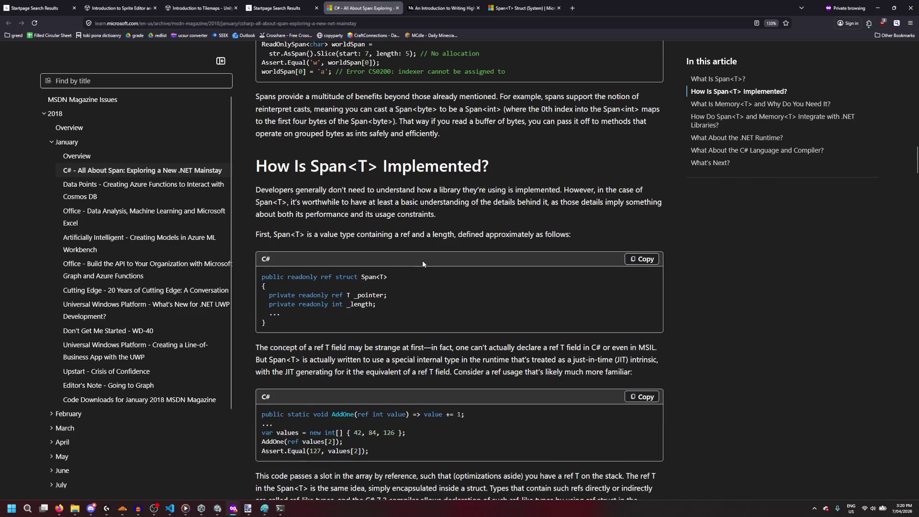
scroll(422, 260, down, 4)
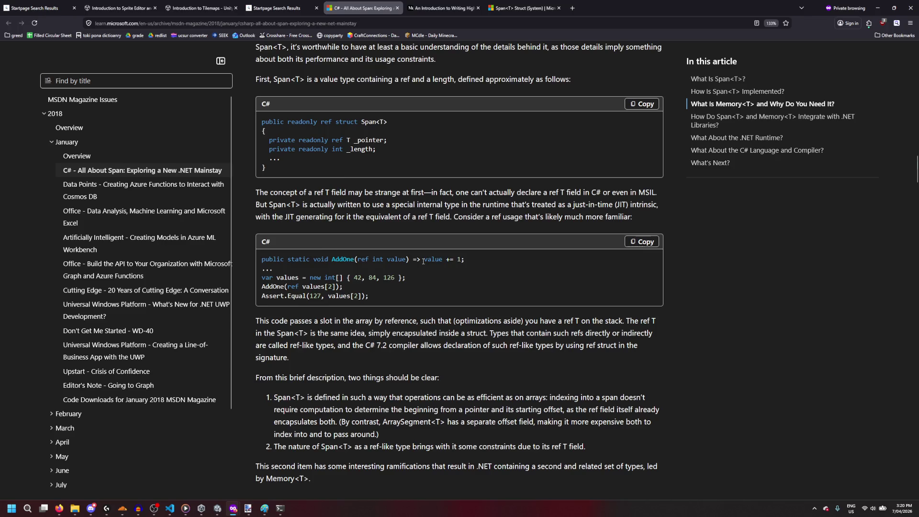
scroll(423, 261, down, 3)
scroll(423, 263, down, 3)
scroll(423, 262, down, 2)
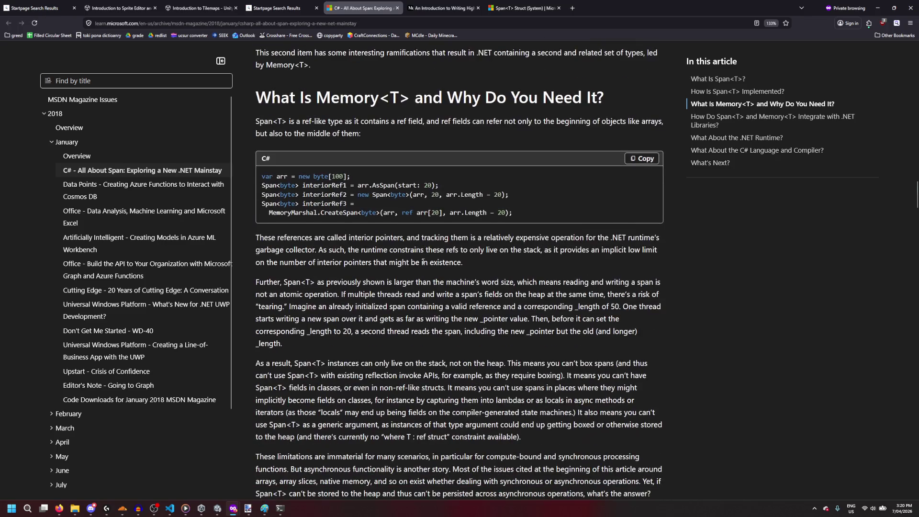
scroll(416, 277, down, 6)
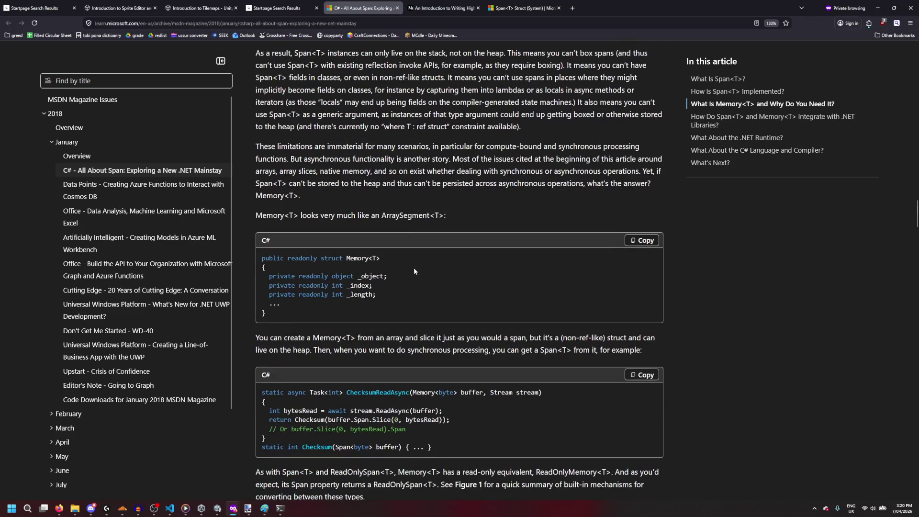
scroll(414, 268, down, 6)
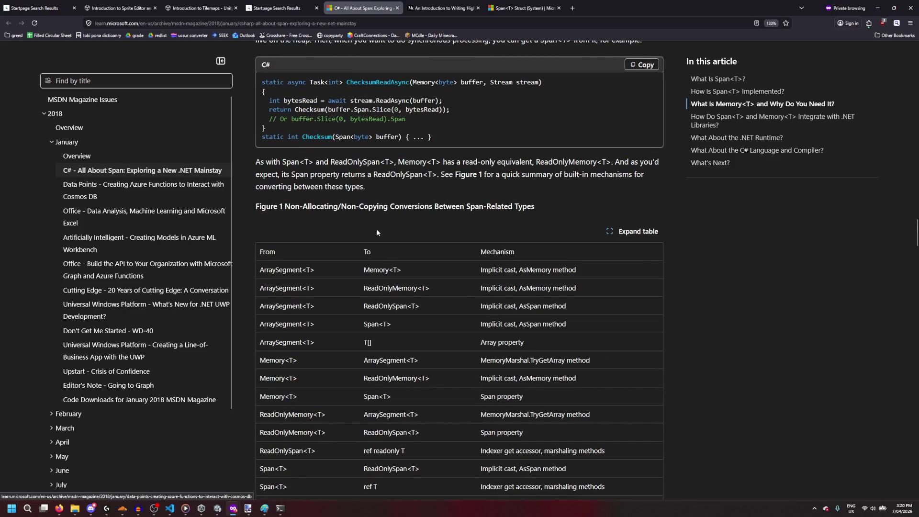
scroll(376, 232, down, 7)
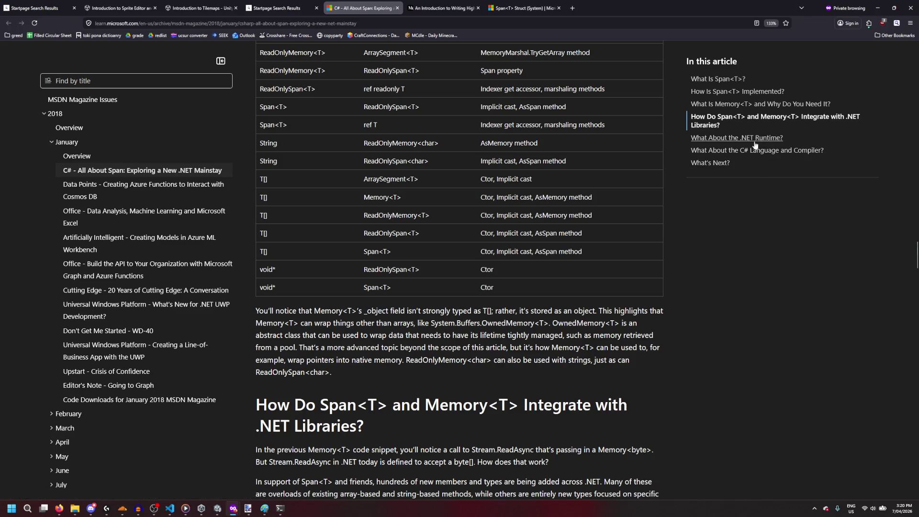
scroll(745, 226, down, 6)
key(ctrl+f)
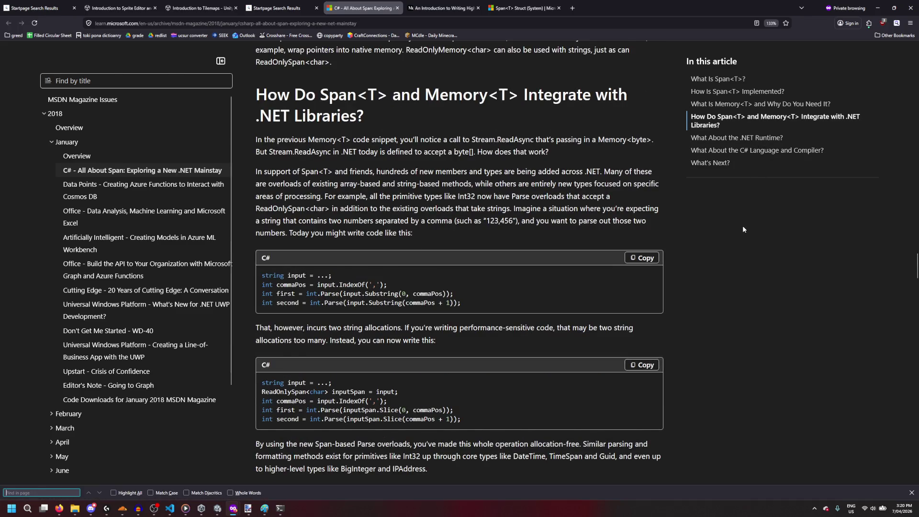
Step: Find 'iterate' in the article, cycling between its two matches, then return to the system.span results
text(iterate)
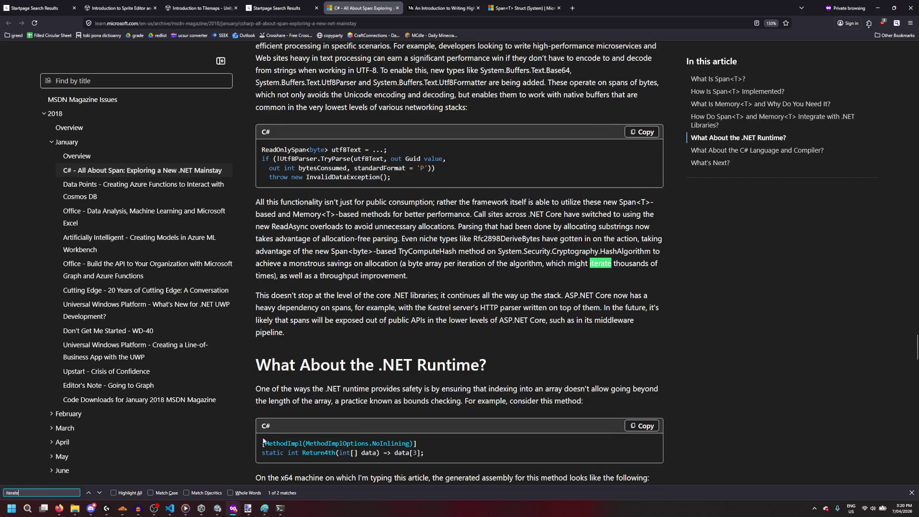
click(100, 496)
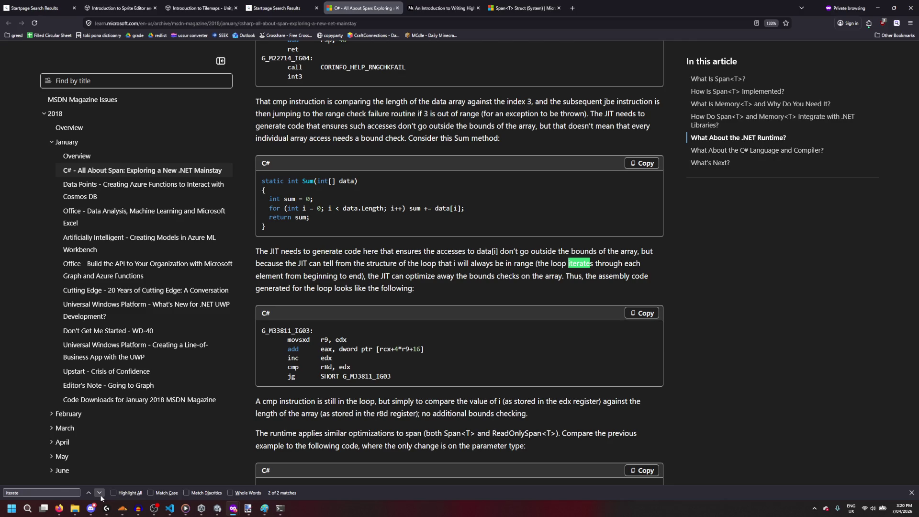
click(100, 495)
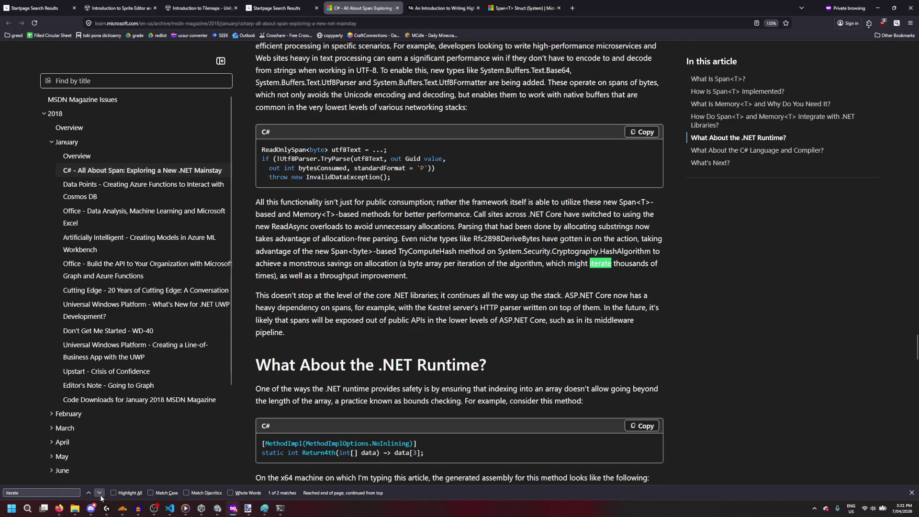
click(100, 495)
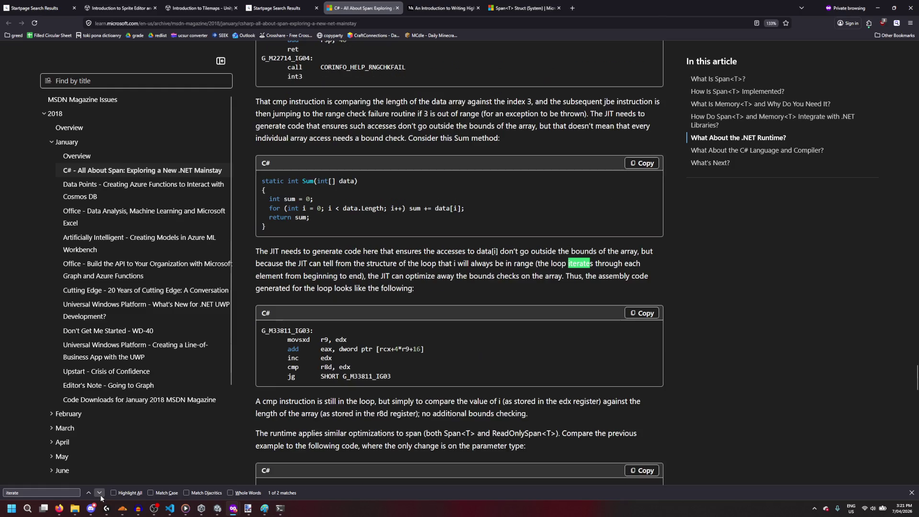
click(100, 495)
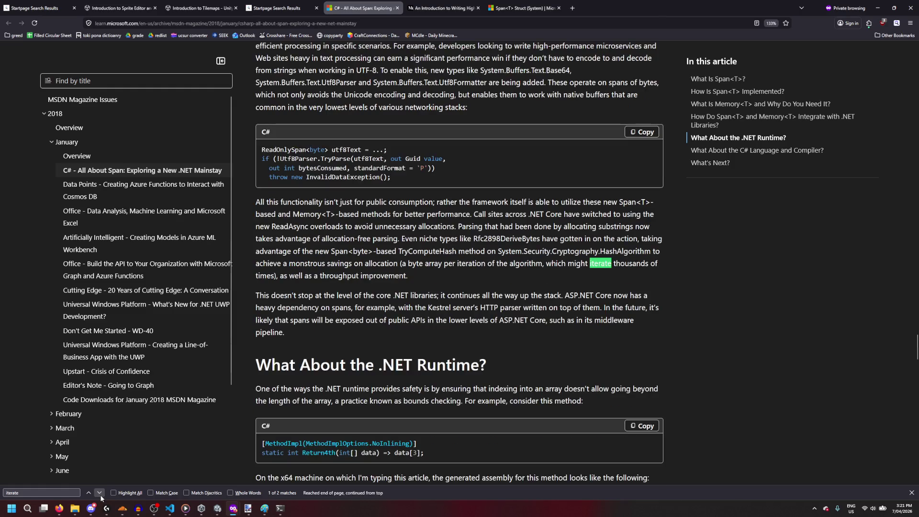
click(257, 3)
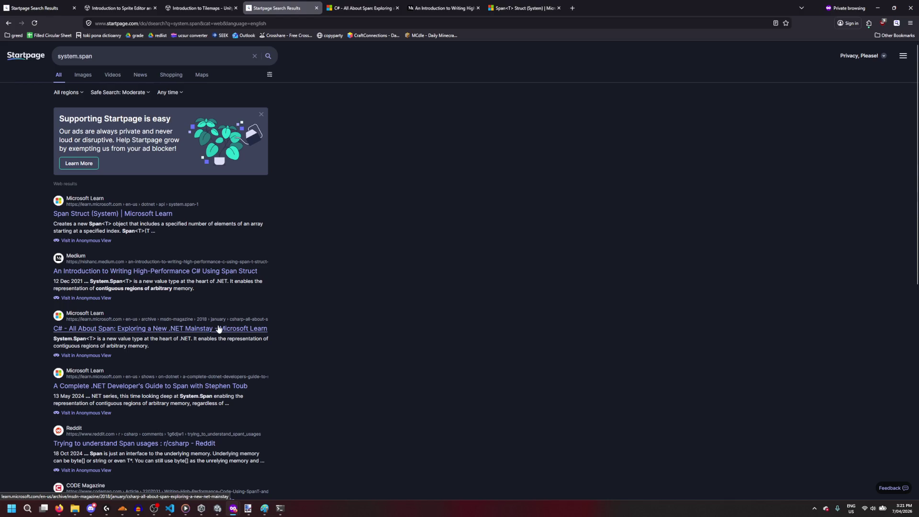
Step: Skim replies in the r/csharp 'Trying to understand Span<T> usages' thread, then minimise the browser
scroll(218, 329, down, 2)
middle_click(206, 371)
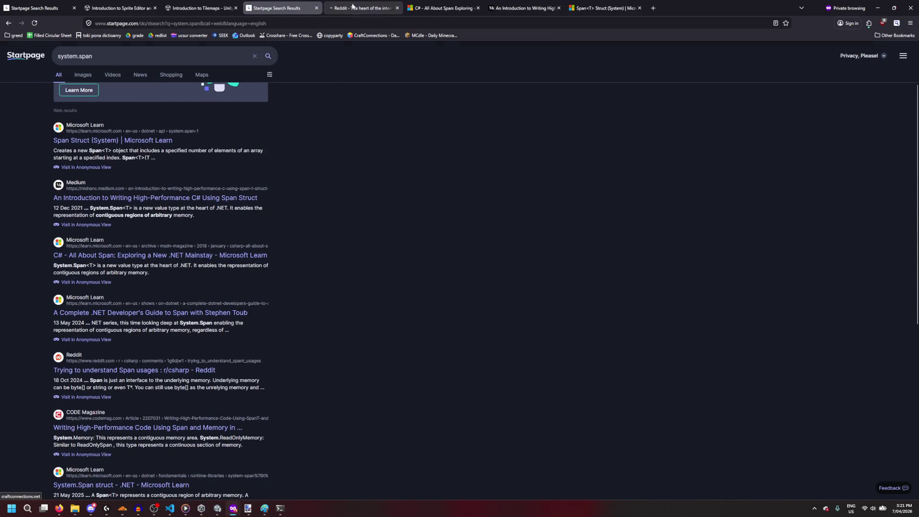
click(353, 7)
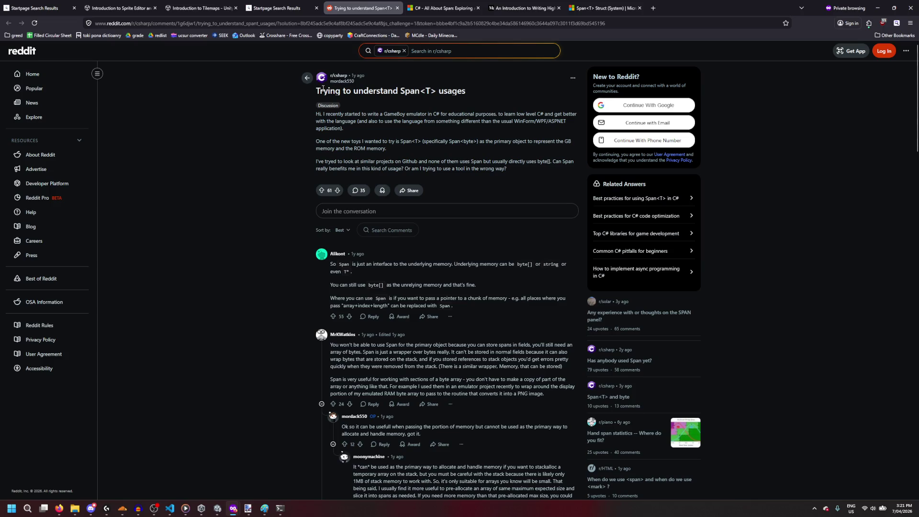
scroll(322, 90, down, 3)
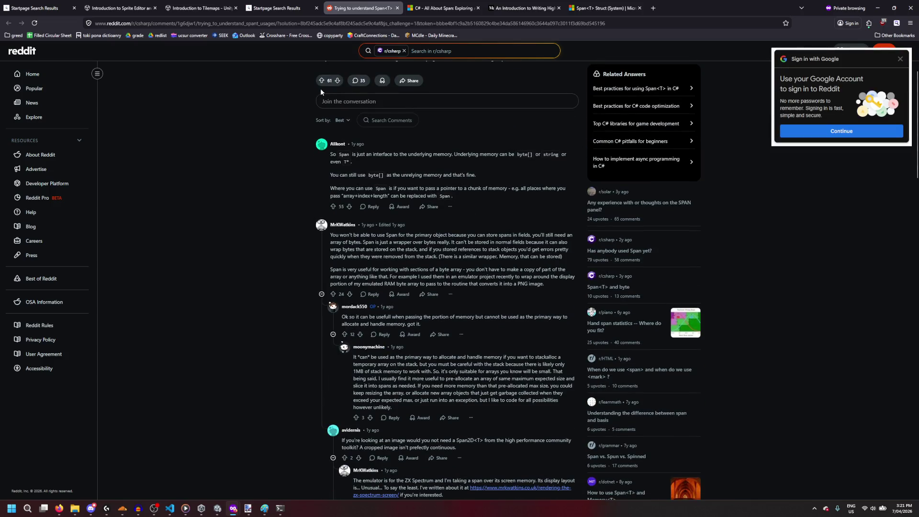
scroll(320, 91, down, 9)
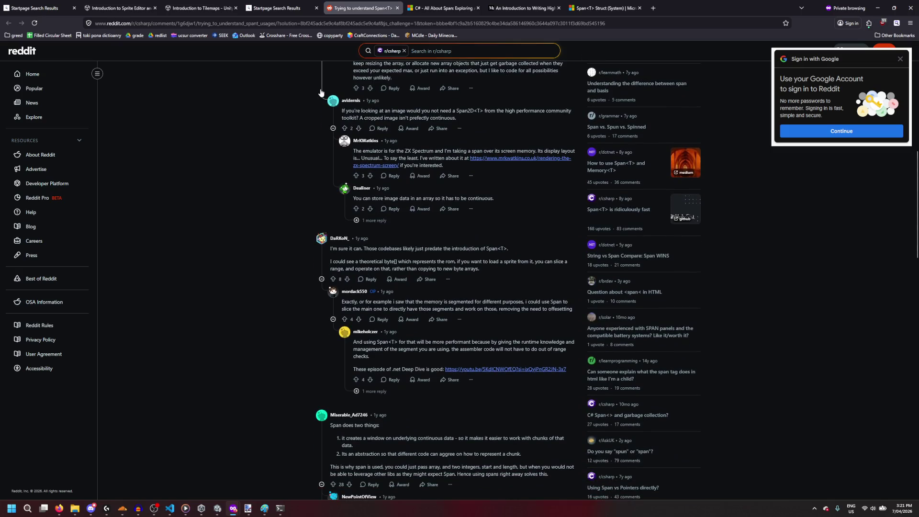
click(878, 8)
key(super)
key(super)
Step: Bring the csharprepl console to the front, passing through the Python console
mouse_move(280, 509)
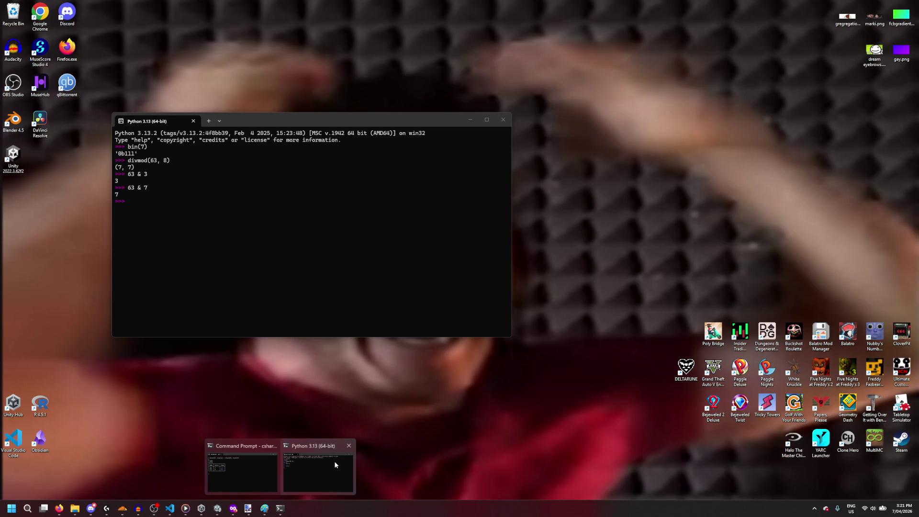
click(334, 461)
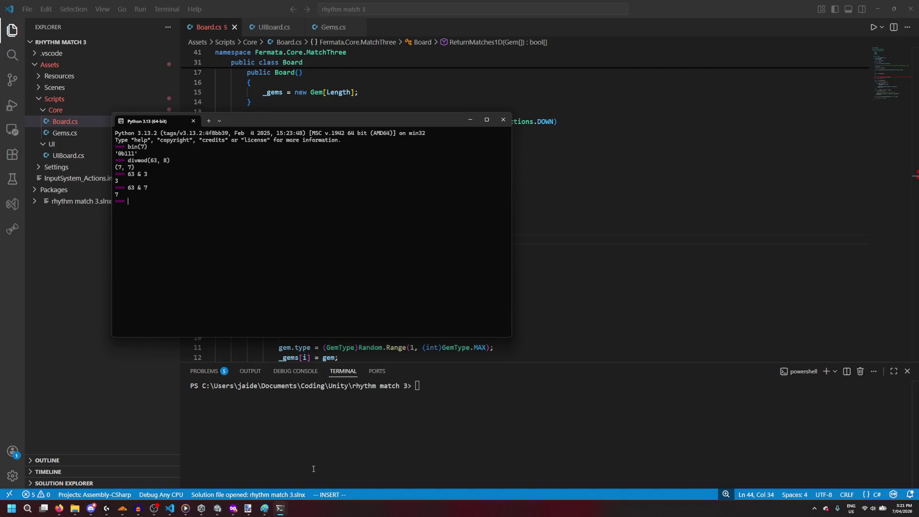
mouse_move(288, 506)
click(246, 470)
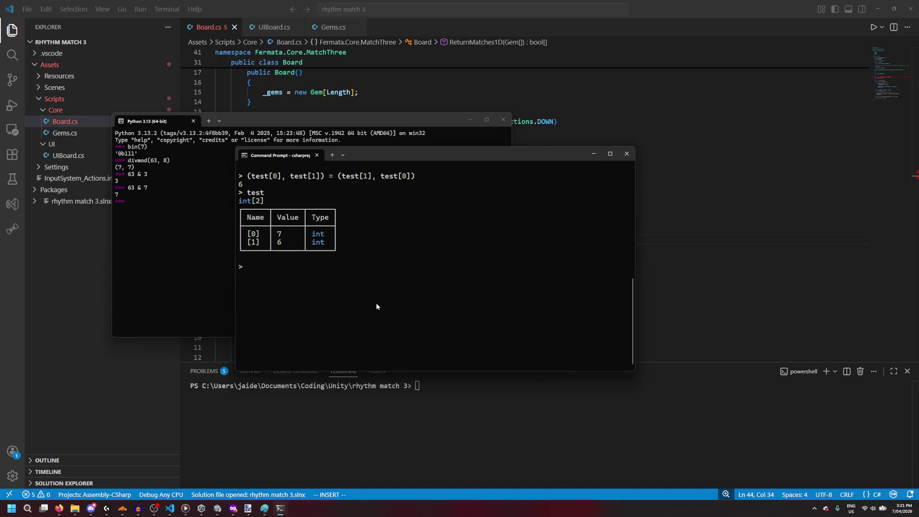
Step: Create test = new int[] {1, 9, 8, 7}, print it, and bring the browser back
text(test = n)
text(ew int[)
text( {)
text(9, 8,)
text( 7)
key(BackSpace)
key(BackSpace)
key(BackSpace)
text(9, 8 ,7)
key(BackSpace)
text(7})
text(test)
key(Return)
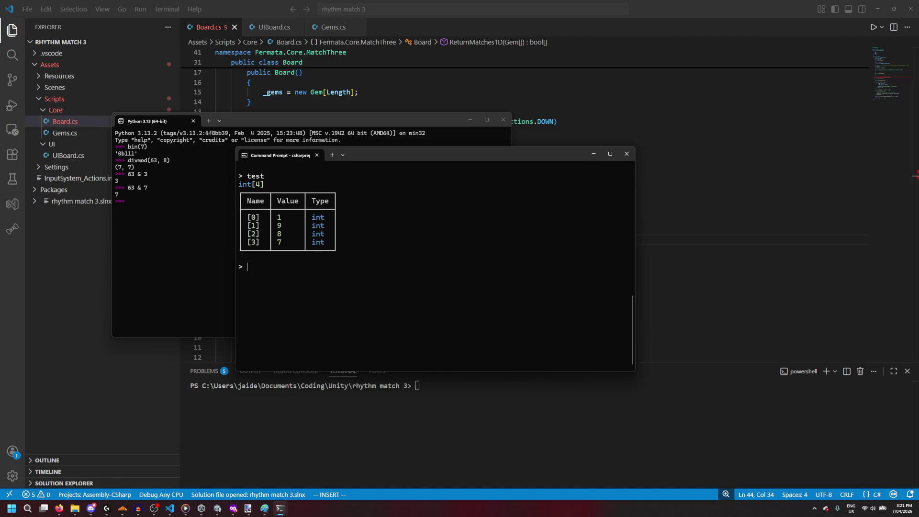
mouse_move(233, 508)
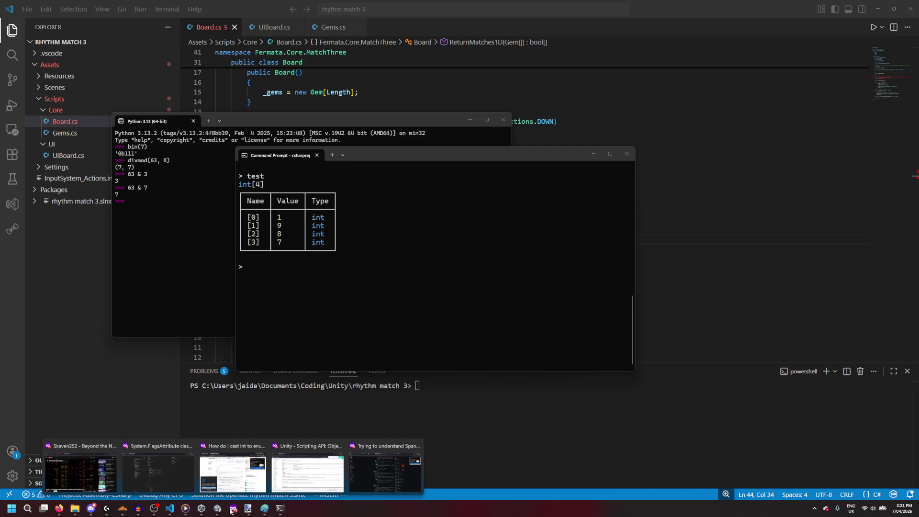
click(385, 467)
Step: Review the 'What Is Span<T>?' section on Slice in the All About Span article, then minimise the browser
click(440, 8)
scroll(394, 134, up, 10)
scroll(394, 134, up, 15)
scroll(394, 134, down, 5)
scroll(393, 135, down, 1)
scroll(394, 135, up, 8)
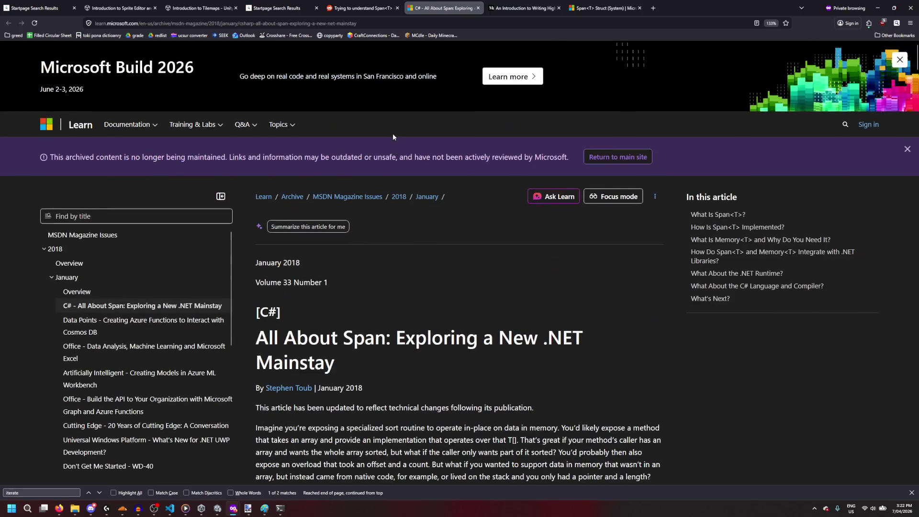
scroll(398, 143, down, 8)
scroll(399, 149, down, 4)
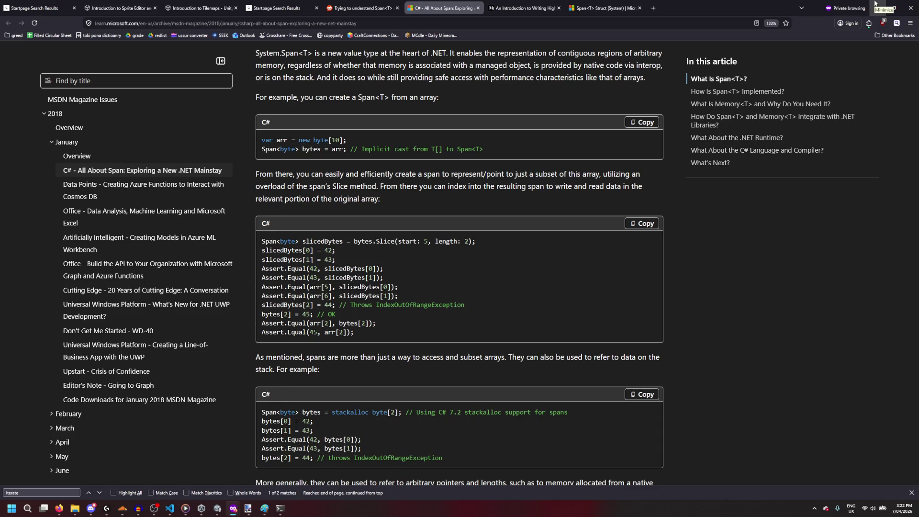
click(876, 4)
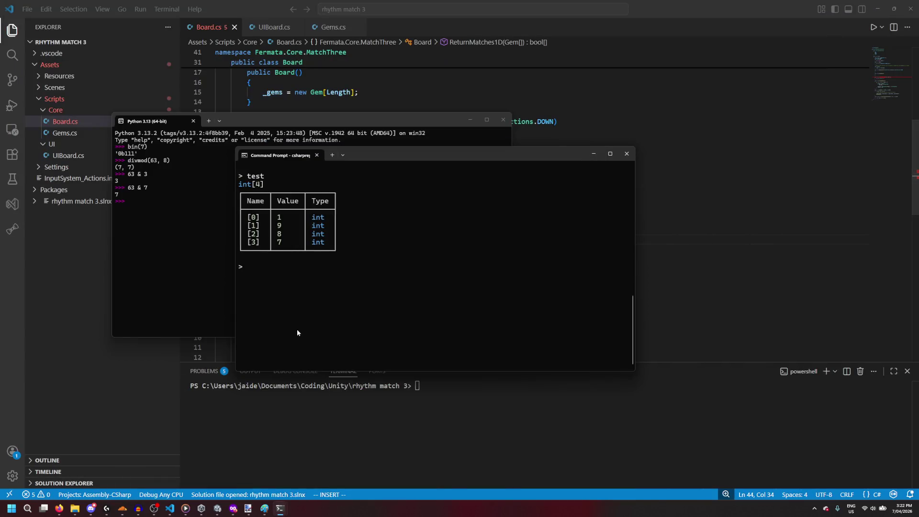
Step: Enter test.Slice( at the csharprepl prompt and restore Microsoft Learn's Span Slice example
text(test.Slice)
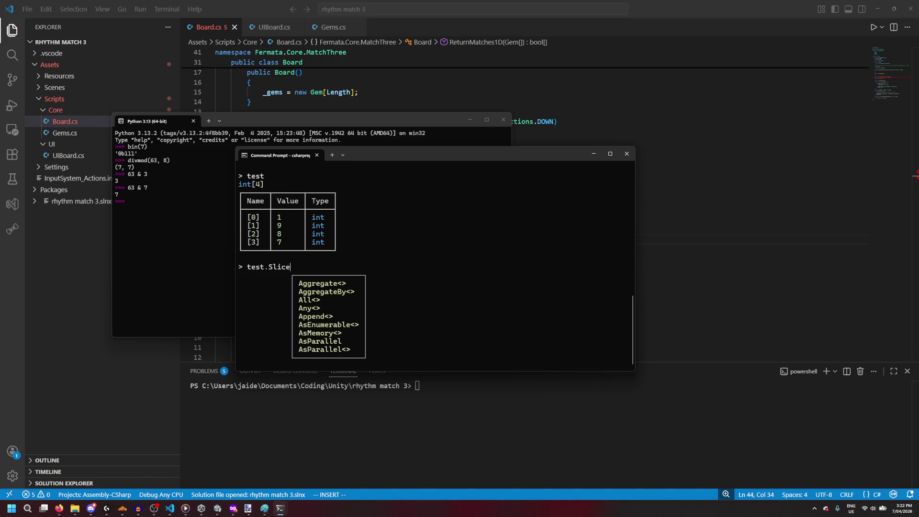
text(()
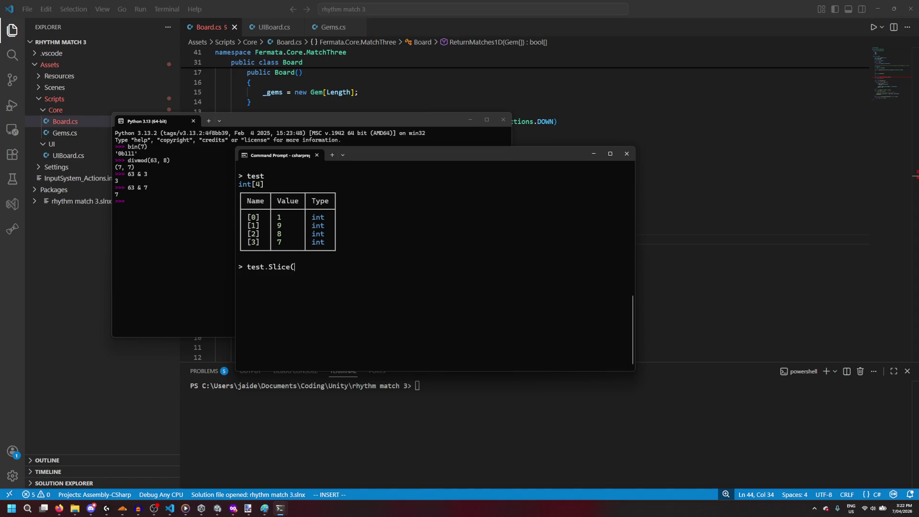
mouse_move(234, 509)
click(358, 470)
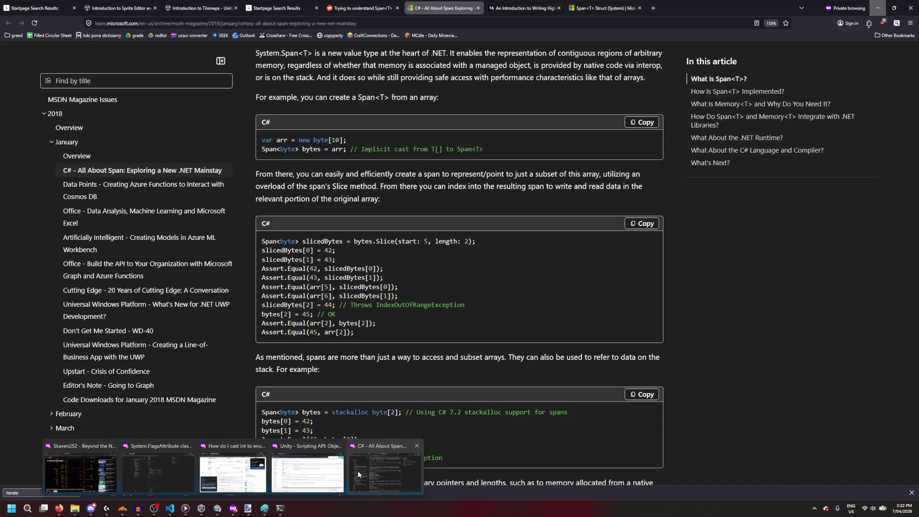